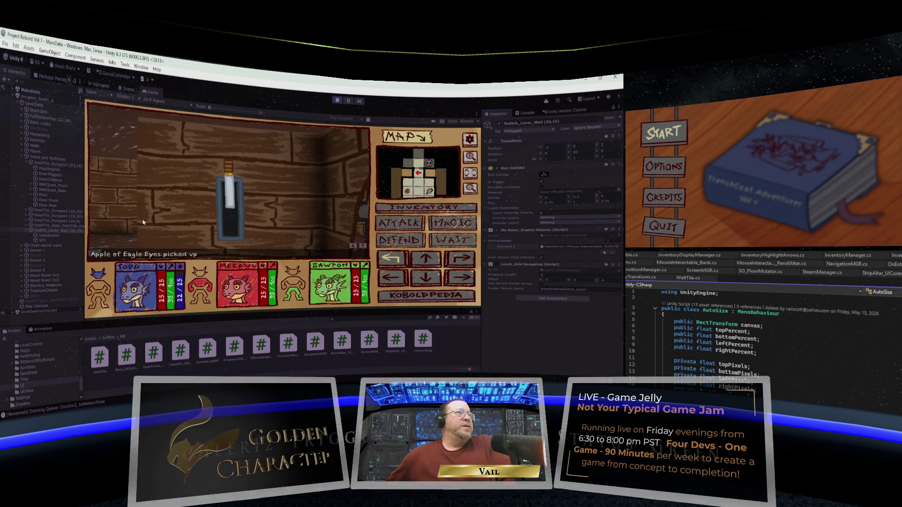
Review the GateSwitch object's Inspector components, then stop the playtest to exit Play mode.
{"action": "left_click", "coordinate": [45, 236]}
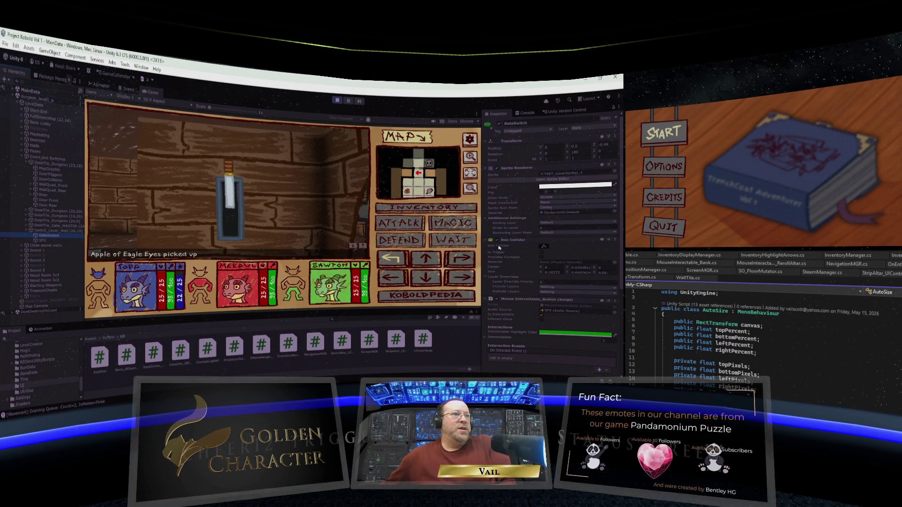
{"action": "scroll", "coordinate": [499, 247], "scroll_direction": "down", "scroll_amount": 5}
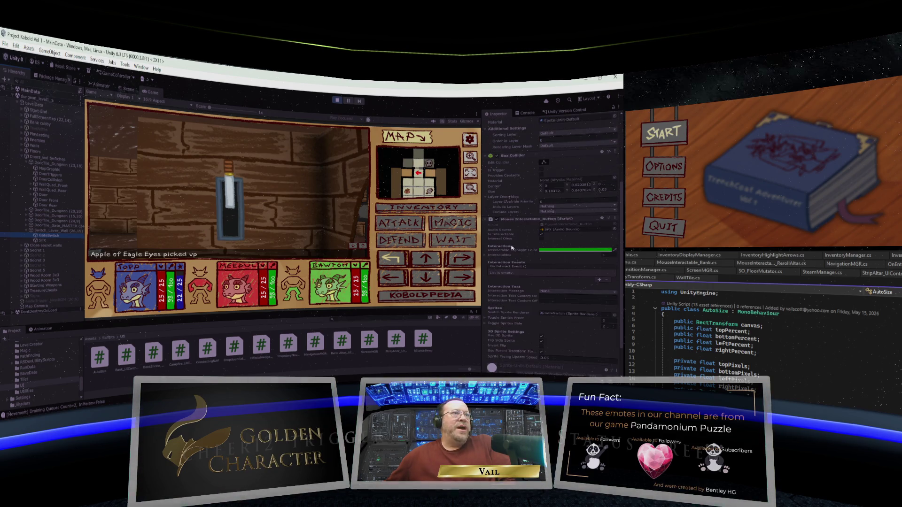
{"action": "scroll", "coordinate": [517, 242], "scroll_direction": "down", "scroll_amount": 2}
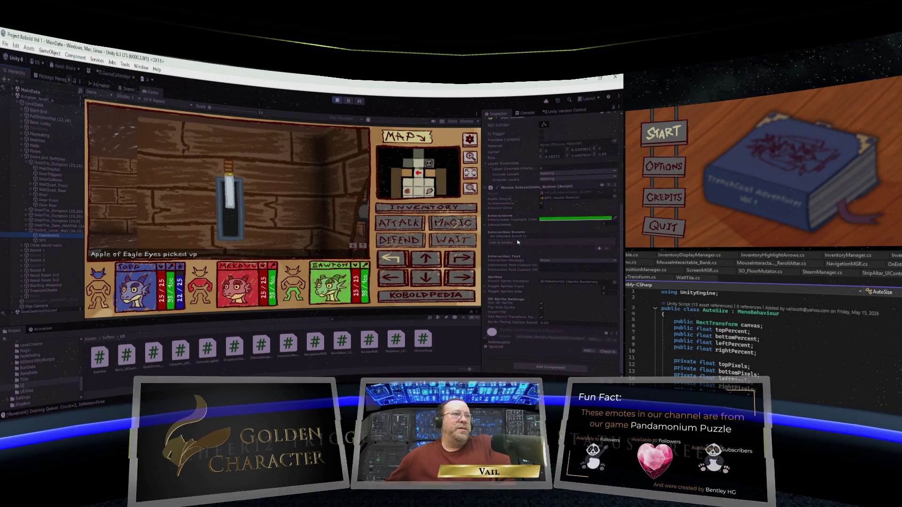
{"action": "scroll", "coordinate": [518, 242], "scroll_direction": "up", "scroll_amount": 3}
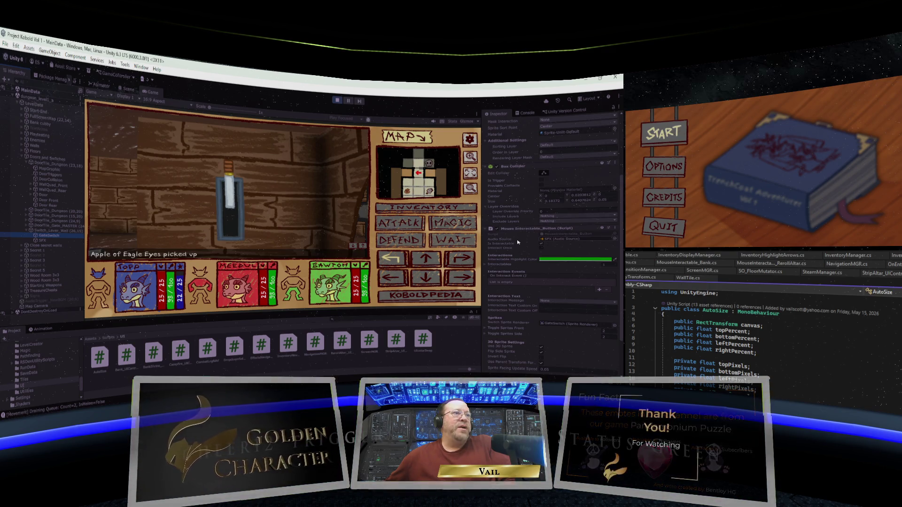
{"action": "scroll", "coordinate": [519, 243], "scroll_direction": "up", "scroll_amount": 1}
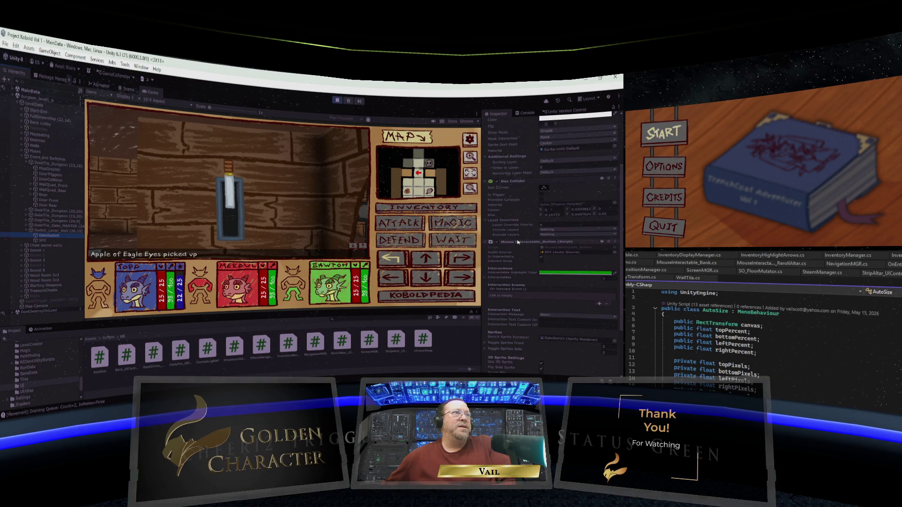
{"action": "scroll", "coordinate": [518, 242], "scroll_direction": "up", "scroll_amount": 4}
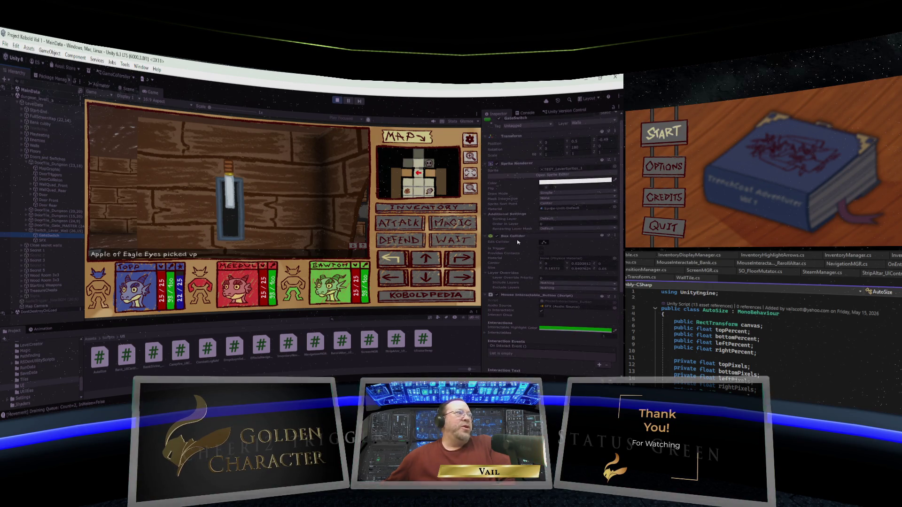
{"action": "scroll", "coordinate": [517, 242], "scroll_direction": "down", "scroll_amount": 7}
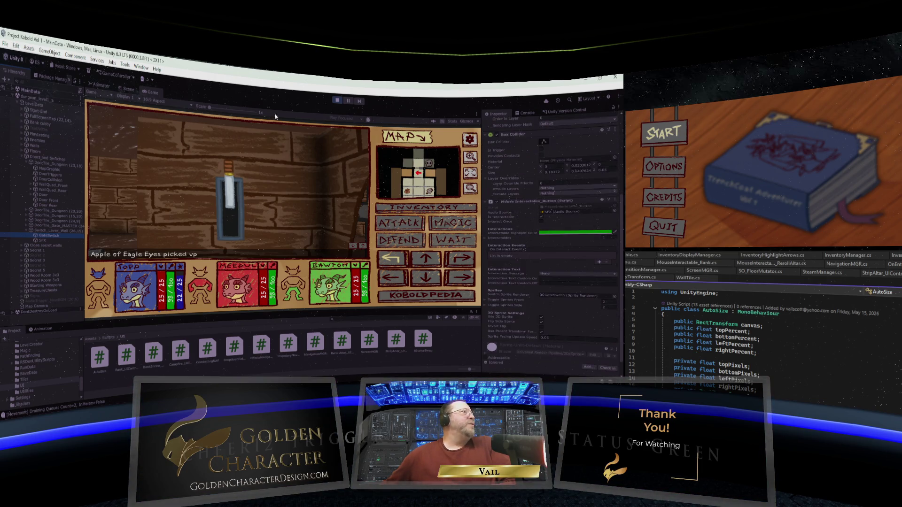
{"action": "left_click", "coordinate": [335, 100]}
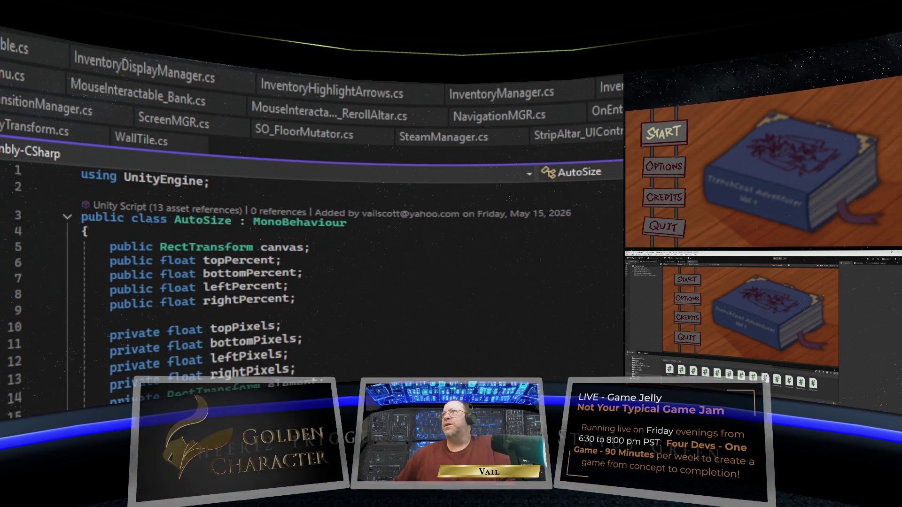
Look over MouseInteractable_Button.cs fields, then bring up the Strip Altar script's Start method.
{"action": "key", "text": "ctrl+Tab"}
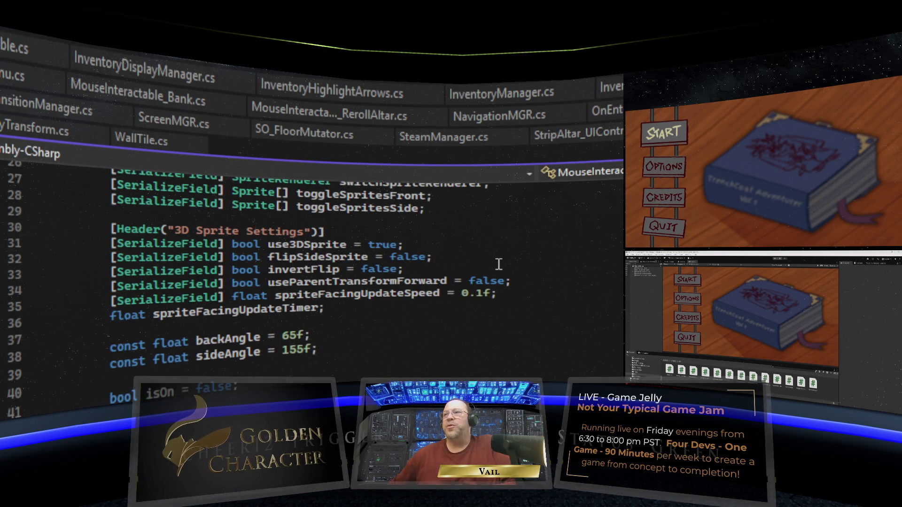
{"action": "scroll", "coordinate": [489, 266], "scroll_direction": "up", "scroll_amount": 3}
{"action": "scroll", "coordinate": [507, 249], "scroll_direction": "down", "scroll_amount": 2}
{"action": "scroll", "coordinate": [507, 250], "scroll_direction": "up", "scroll_amount": 6}
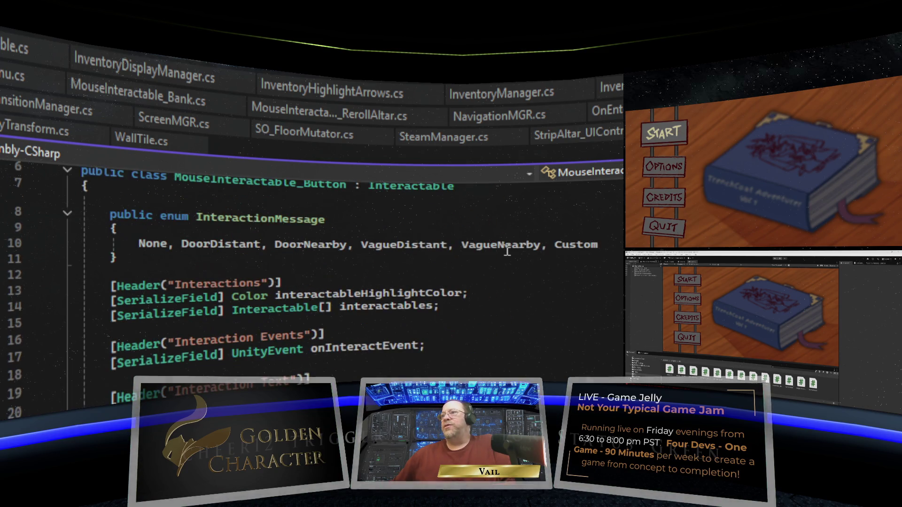
{"action": "scroll", "coordinate": [503, 255], "scroll_direction": "up", "scroll_amount": 2}
{"action": "scroll", "coordinate": [504, 253], "scroll_direction": "down", "scroll_amount": 2}
{"action": "scroll", "coordinate": [504, 253], "scroll_direction": "down", "scroll_amount": 1}
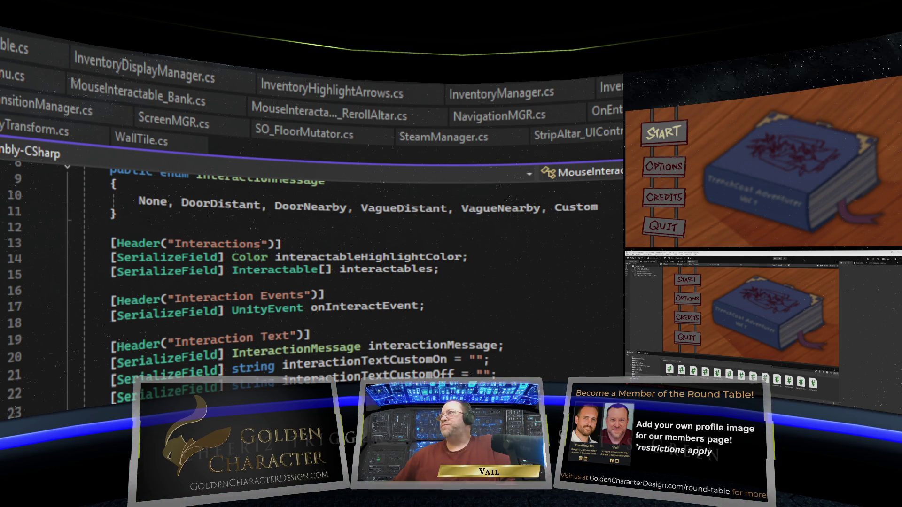
{"action": "key", "text": "ctrl+Tab"}
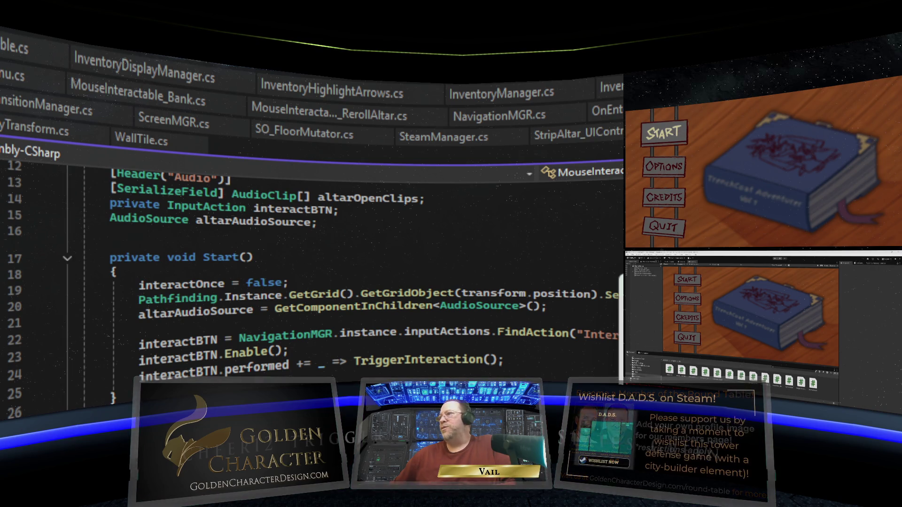
Scroll through MouseInteractable_StripAltar.cs and check the quick info for interactBTN and NavigationMGR.
{"action": "scroll", "coordinate": [479, 278], "scroll_direction": "up", "scroll_amount": 1}
{"action": "scroll", "coordinate": [417, 247], "scroll_direction": "up", "scroll_amount": 2}
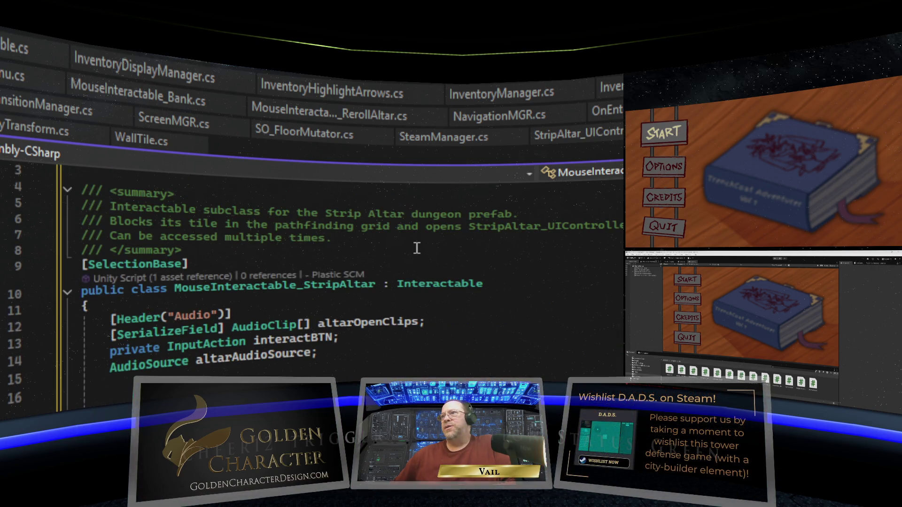
{"action": "scroll", "coordinate": [417, 249], "scroll_direction": "down", "scroll_amount": 1}
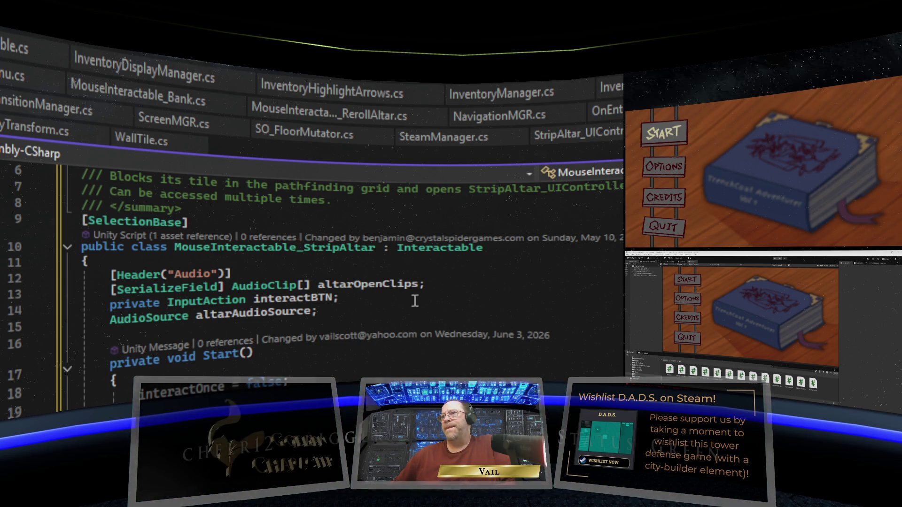
{"action": "scroll", "coordinate": [415, 300], "scroll_direction": "down", "scroll_amount": 1}
{"action": "scroll", "coordinate": [415, 307], "scroll_direction": "down", "scroll_amount": 1}
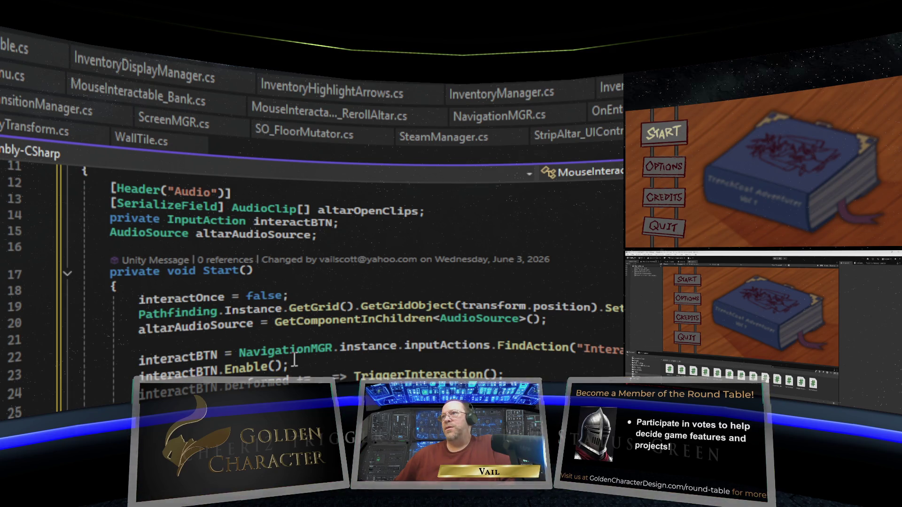
{"action": "scroll", "coordinate": [294, 360], "scroll_direction": "down", "scroll_amount": 2}
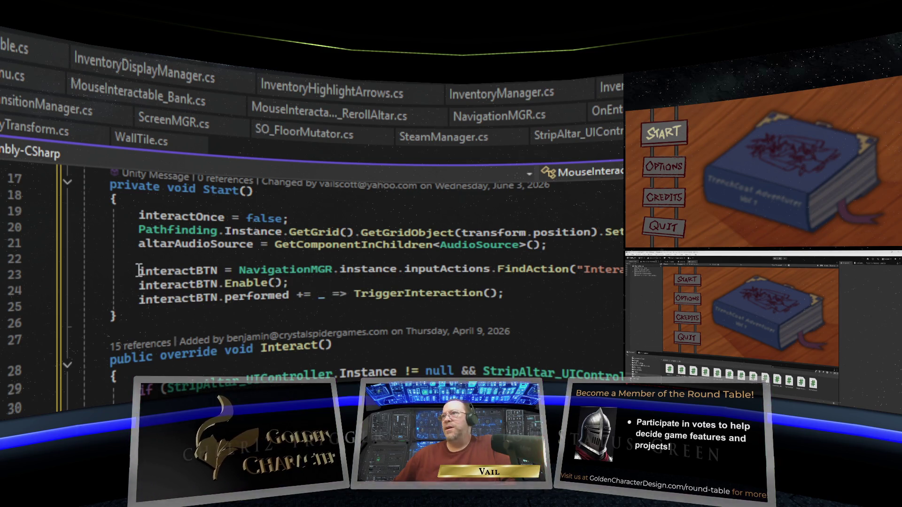
{"action": "mouse_move", "coordinate": [210, 271]}
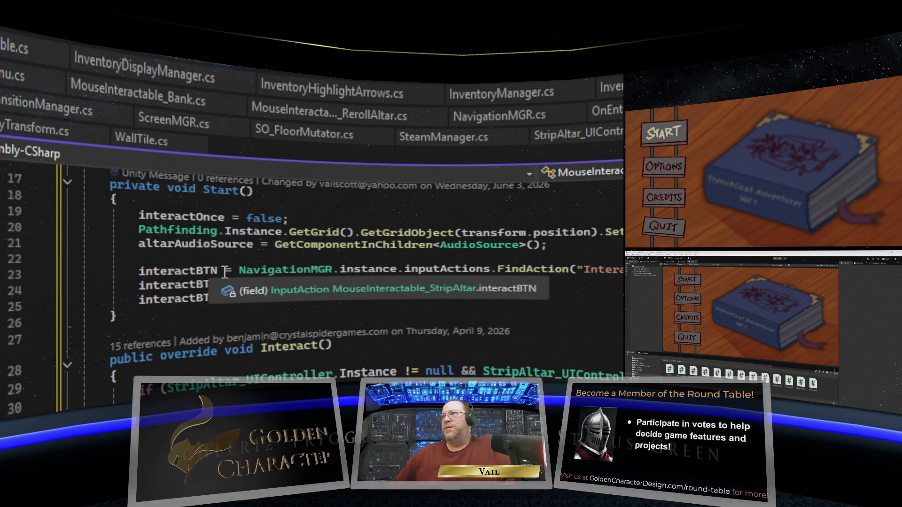
{"action": "mouse_move", "coordinate": [334, 281]}
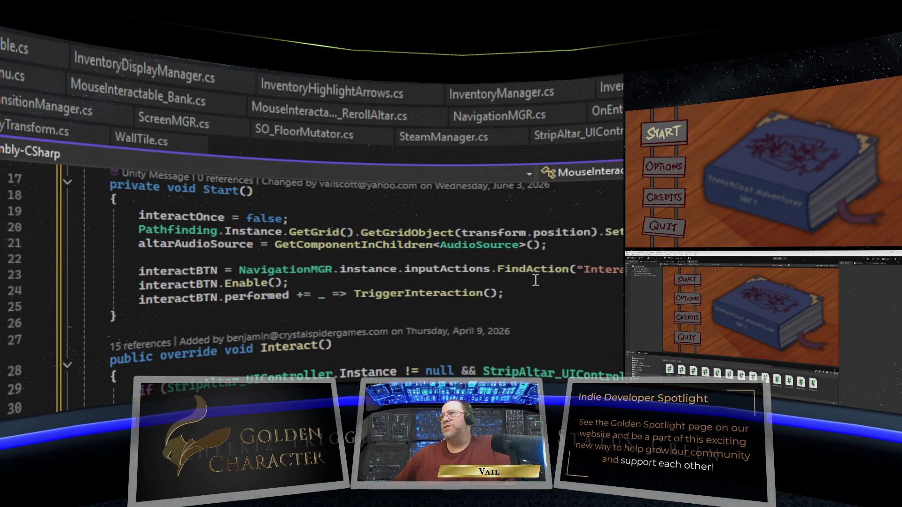
Review the button script's InteractionMessage enum (None, DoorDistant, DoorNearby, VagueDistant, VagueNearby, Custom) and interaction fields.
{"action": "scroll", "coordinate": [536, 280], "scroll_direction": "up", "scroll_amount": 1}
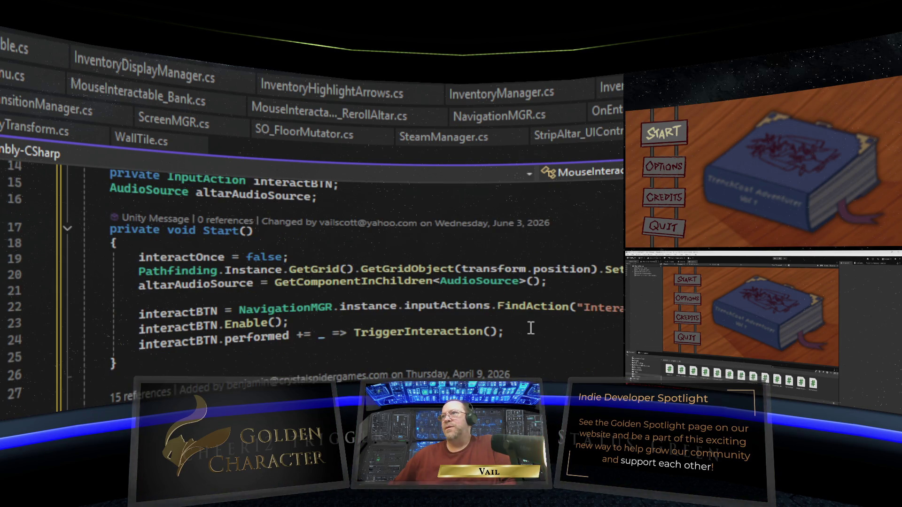
{"action": "scroll", "coordinate": [530, 327], "scroll_direction": "up", "scroll_amount": 2}
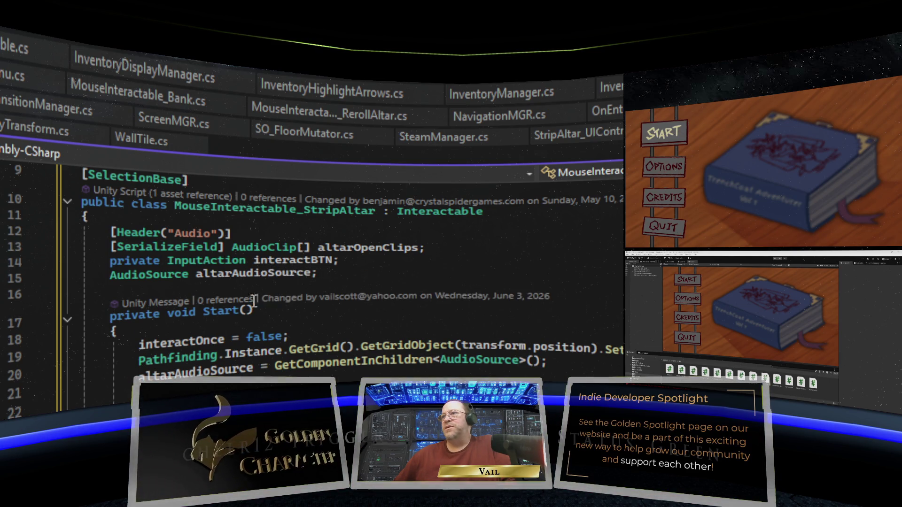
{"action": "scroll", "coordinate": [254, 299], "scroll_direction": "down", "scroll_amount": 2}
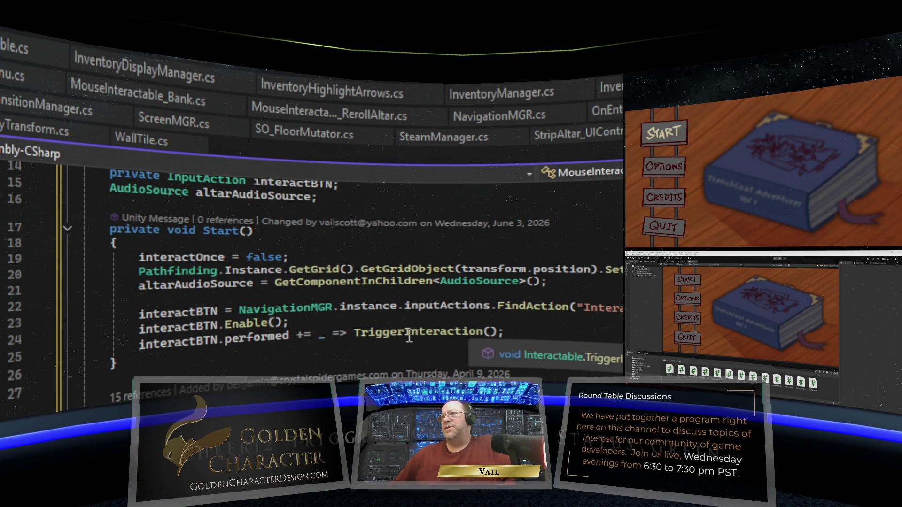
{"action": "scroll", "coordinate": [311, 343], "scroll_direction": "down", "scroll_amount": 2}
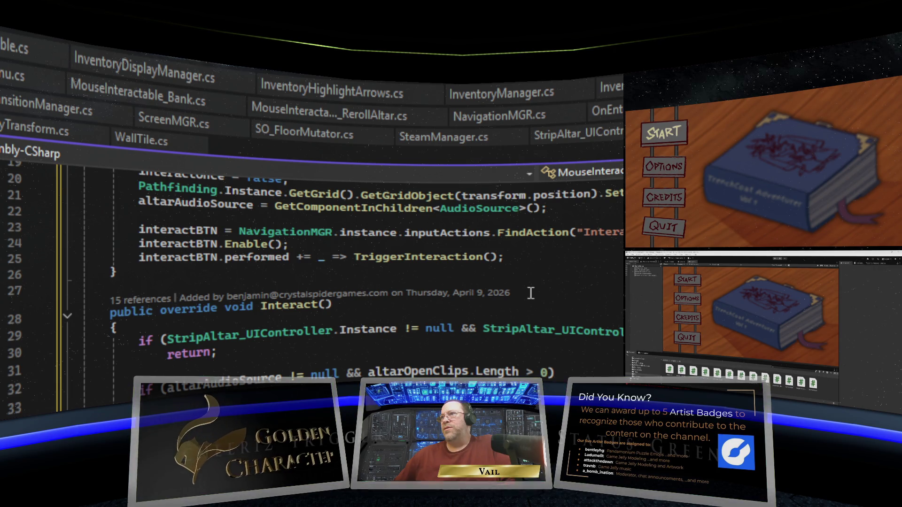
{"action": "scroll", "coordinate": [531, 293], "scroll_direction": "up", "scroll_amount": 2}
{"action": "scroll", "coordinate": [530, 293], "scroll_direction": "down", "scroll_amount": 1}
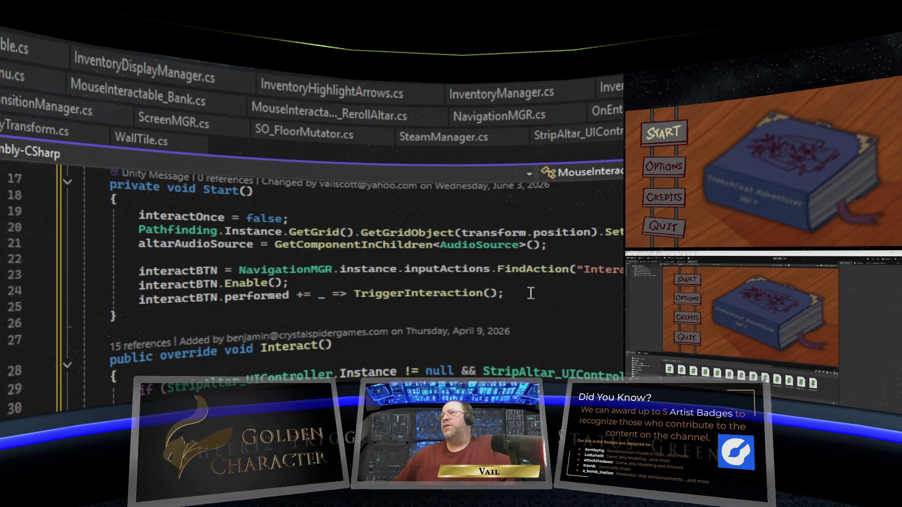
{"action": "scroll", "coordinate": [530, 293], "scroll_direction": "up", "scroll_amount": 1}
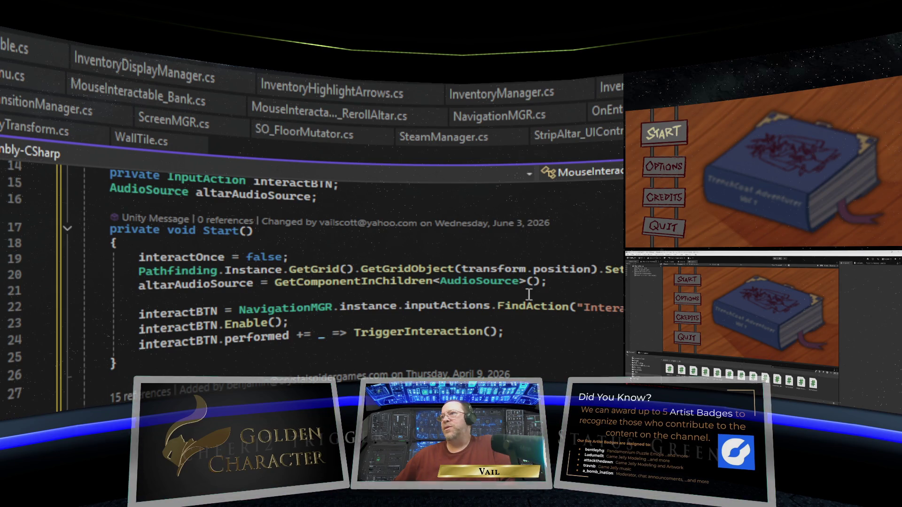
{"action": "scroll", "coordinate": [528, 294], "scroll_direction": "down", "scroll_amount": 1}
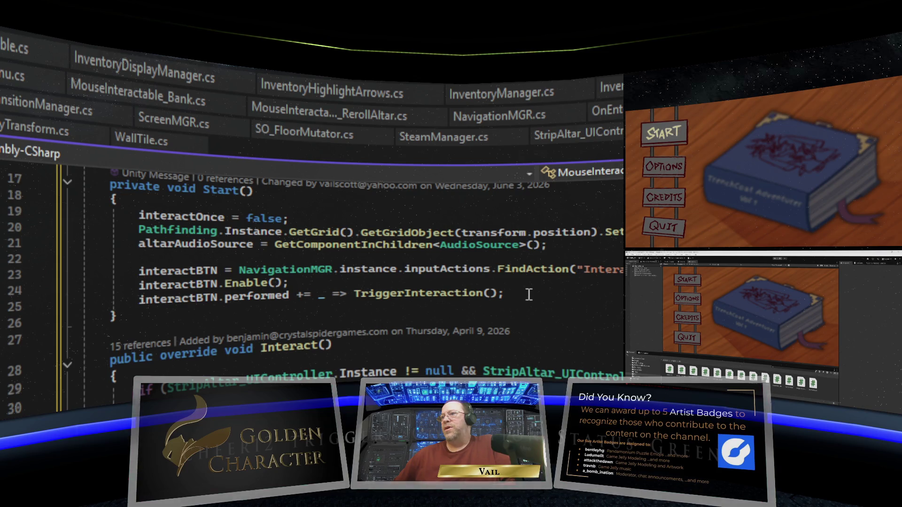
{"action": "scroll", "coordinate": [529, 295], "scroll_direction": "down", "scroll_amount": 6}
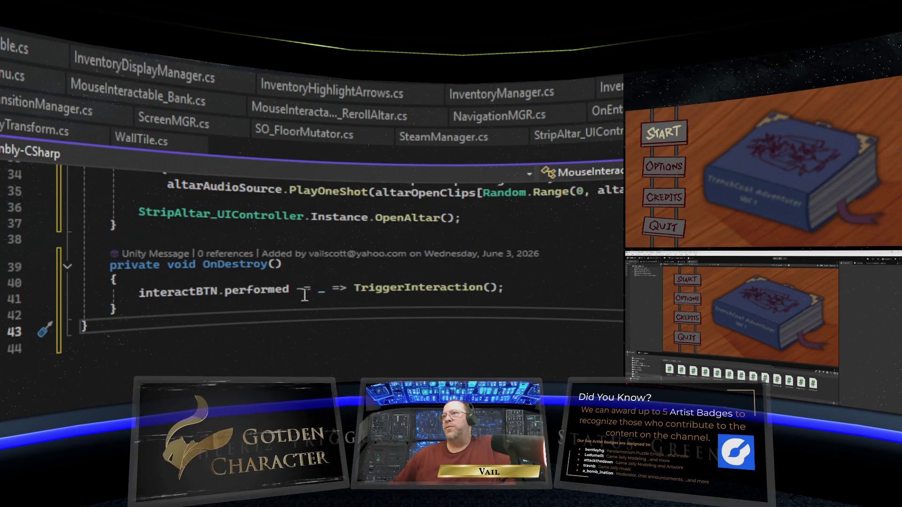
{"action": "scroll", "coordinate": [600, 295], "scroll_direction": "up", "scroll_amount": 8}
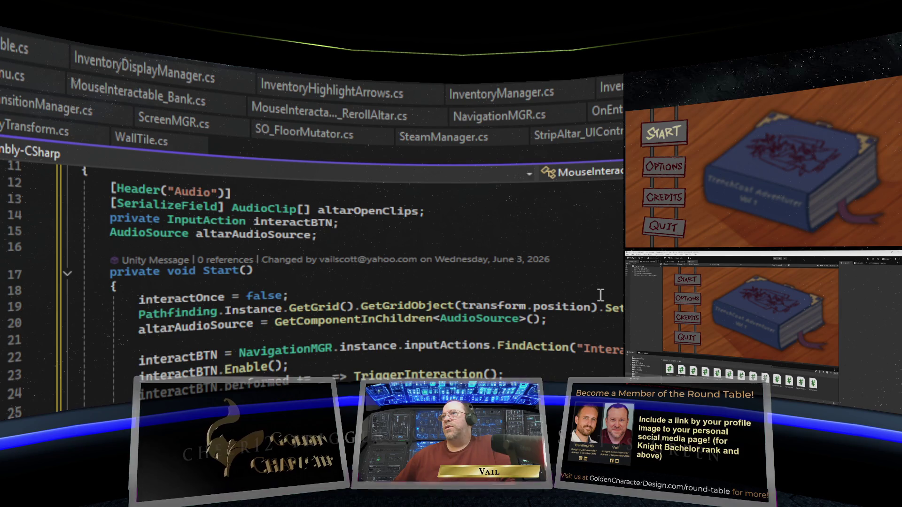
{"action": "scroll", "coordinate": [600, 295], "scroll_direction": "down", "scroll_amount": 2}
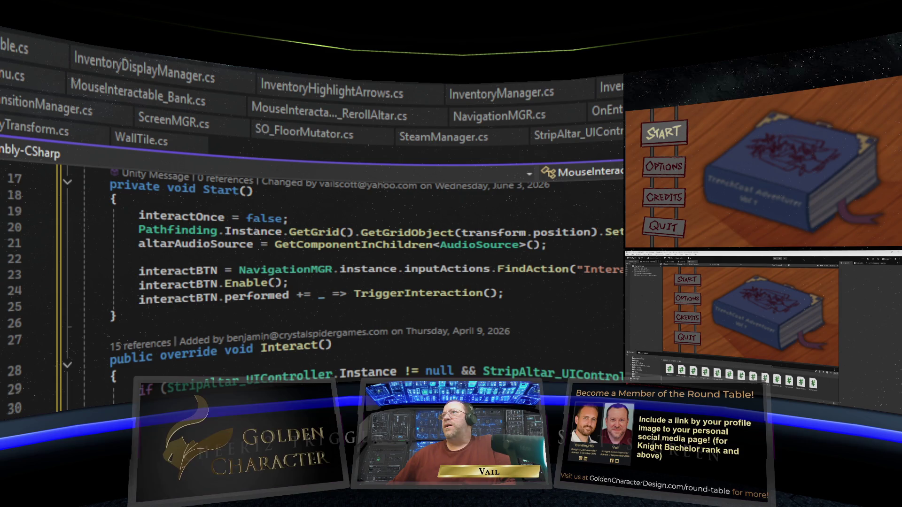
{"action": "scroll", "coordinate": [493, 360], "scroll_direction": "up", "scroll_amount": 3}
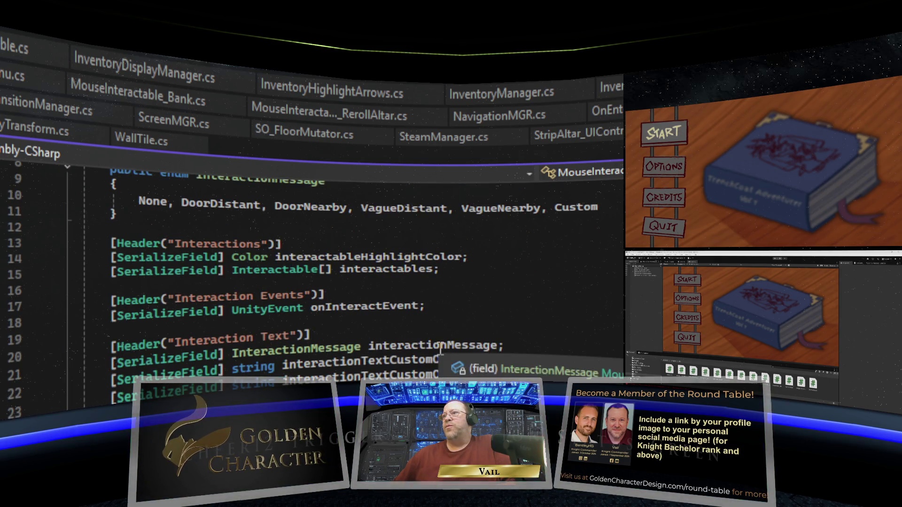
{"action": "scroll", "coordinate": [441, 349], "scroll_direction": "down", "scroll_amount": 1}
{"action": "scroll", "coordinate": [444, 349], "scroll_direction": "down", "scroll_amount": 15}
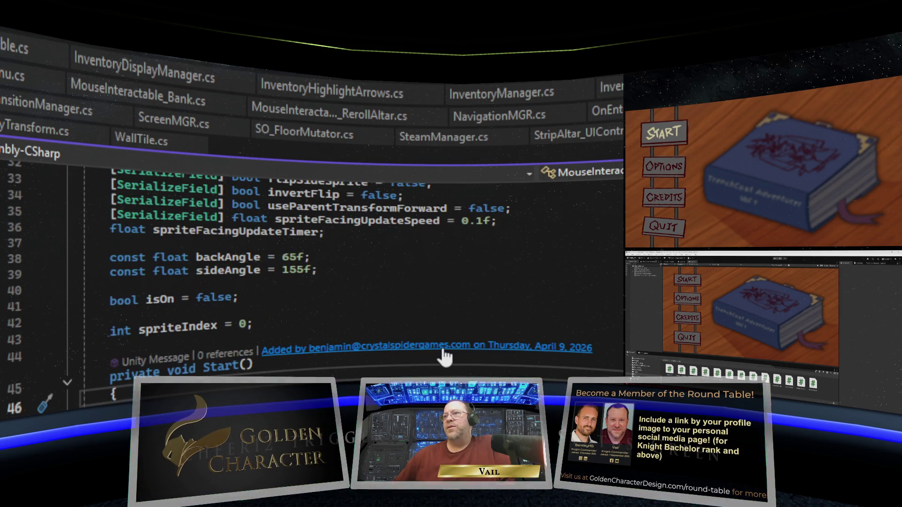
{"action": "scroll", "coordinate": [444, 349], "scroll_direction": "down", "scroll_amount": 18}
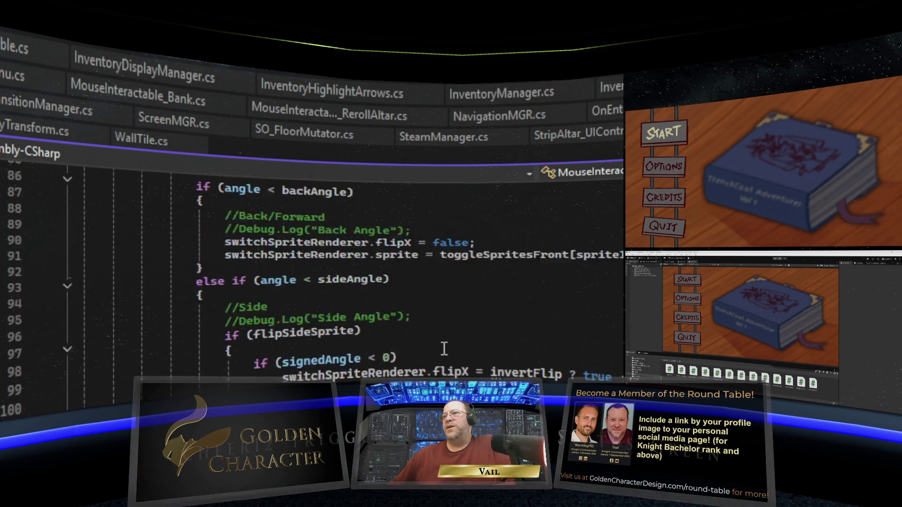
{"action": "scroll", "coordinate": [444, 348], "scroll_direction": "down", "scroll_amount": 2}
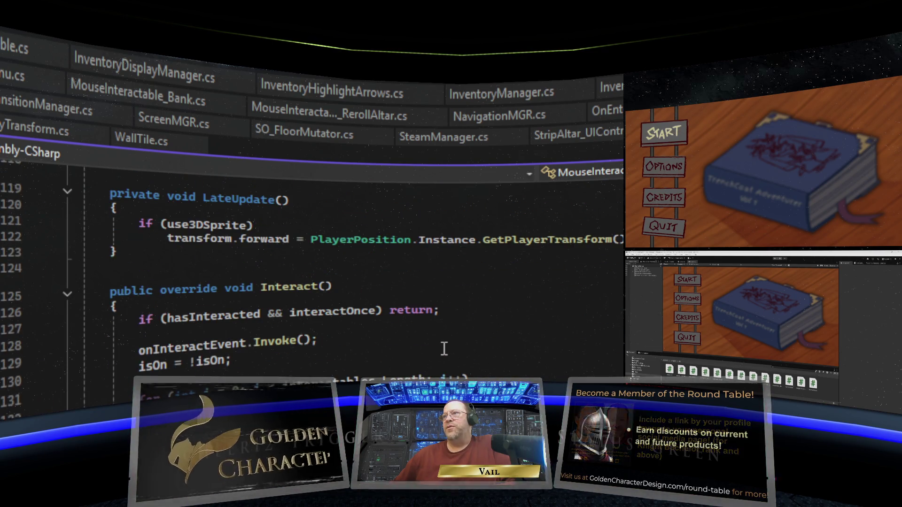
{"action": "scroll", "coordinate": [444, 349], "scroll_direction": "down", "scroll_amount": 2}
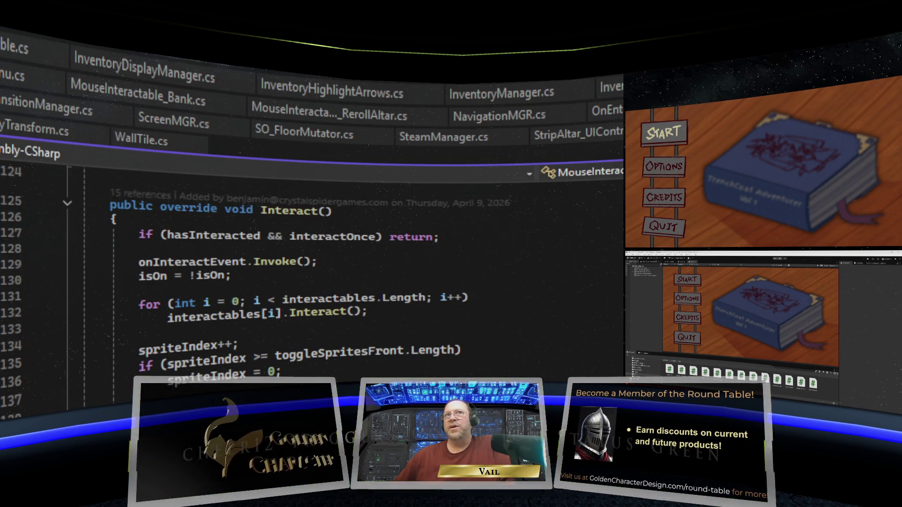
{"action": "scroll", "coordinate": [444, 348], "scroll_direction": "down", "scroll_amount": 10}
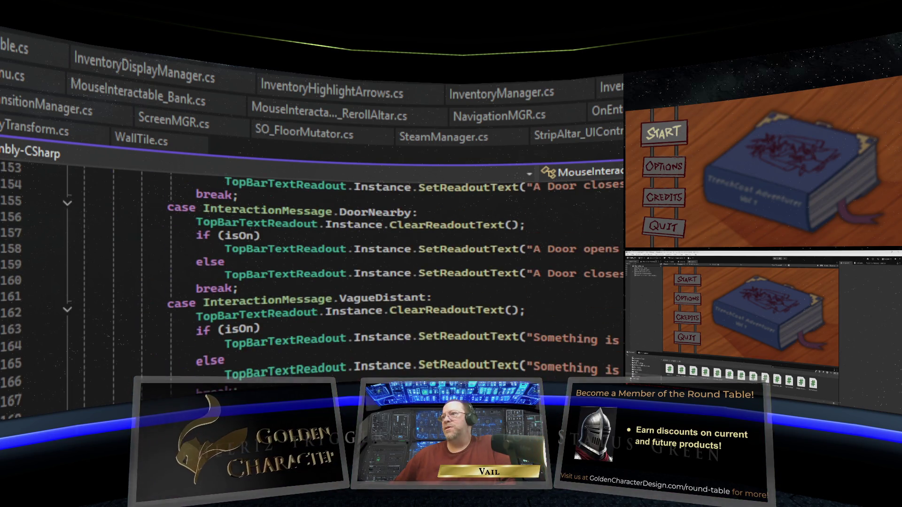
{"action": "scroll", "coordinate": [444, 348], "scroll_direction": "down", "scroll_amount": 4}
{"action": "scroll", "coordinate": [444, 348], "scroll_direction": "down", "scroll_amount": 4}
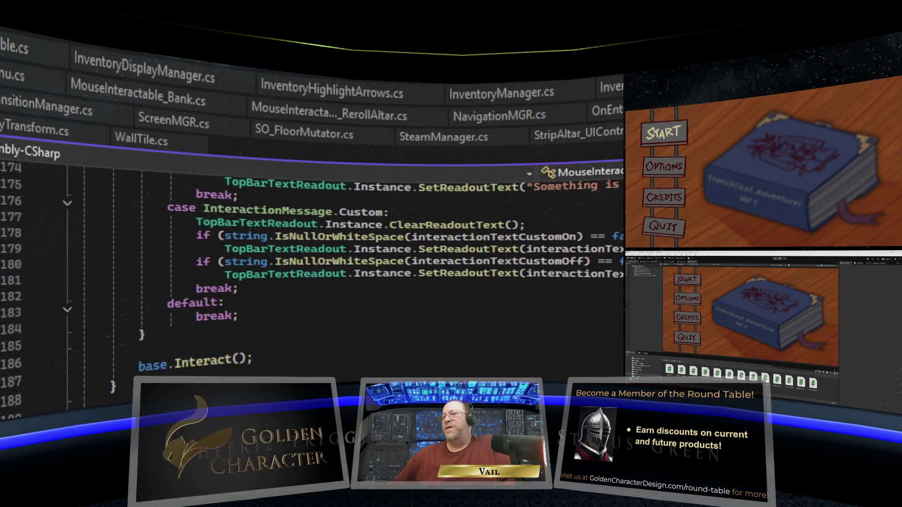
{"action": "scroll", "coordinate": [444, 349], "scroll_direction": "up", "scroll_amount": 10}
{"action": "scroll", "coordinate": [444, 349], "scroll_direction": "up", "scroll_amount": 13}
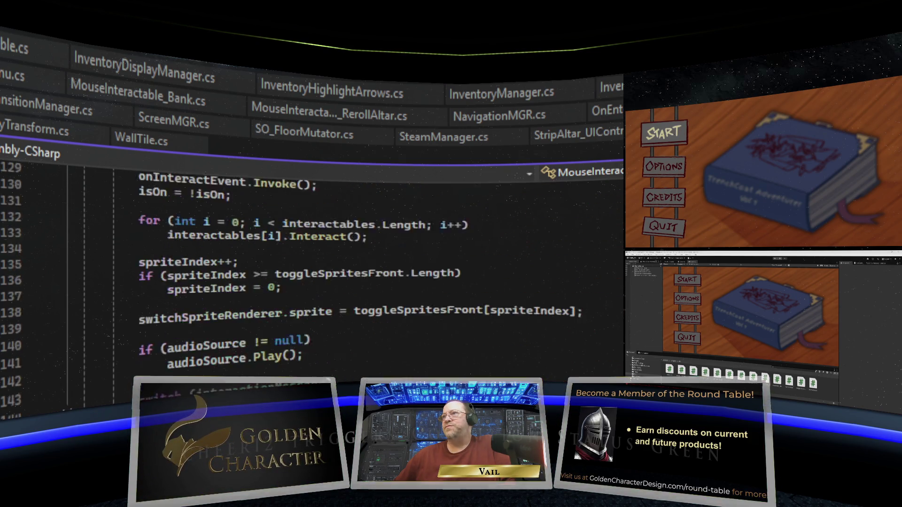
{"action": "scroll", "coordinate": [444, 349], "scroll_direction": "up", "scroll_amount": 19}
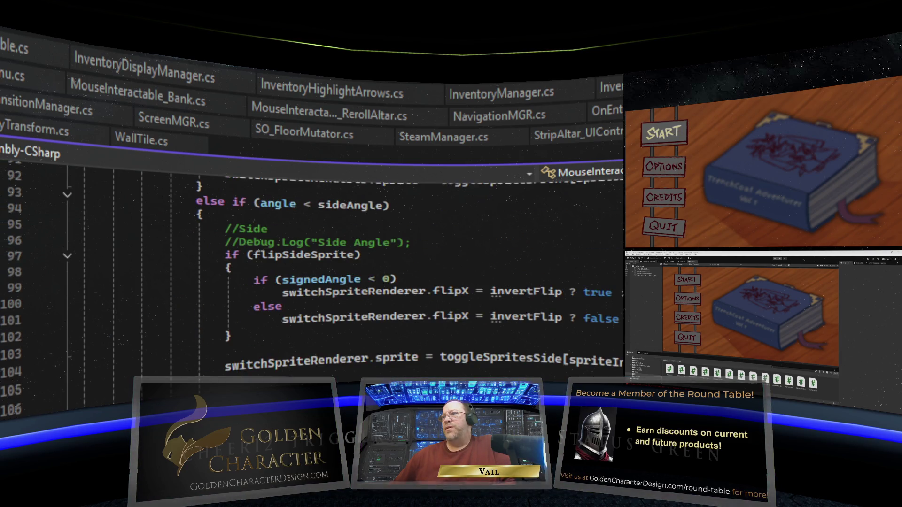
{"action": "scroll", "coordinate": [444, 349], "scroll_direction": "up", "scroll_amount": 15}
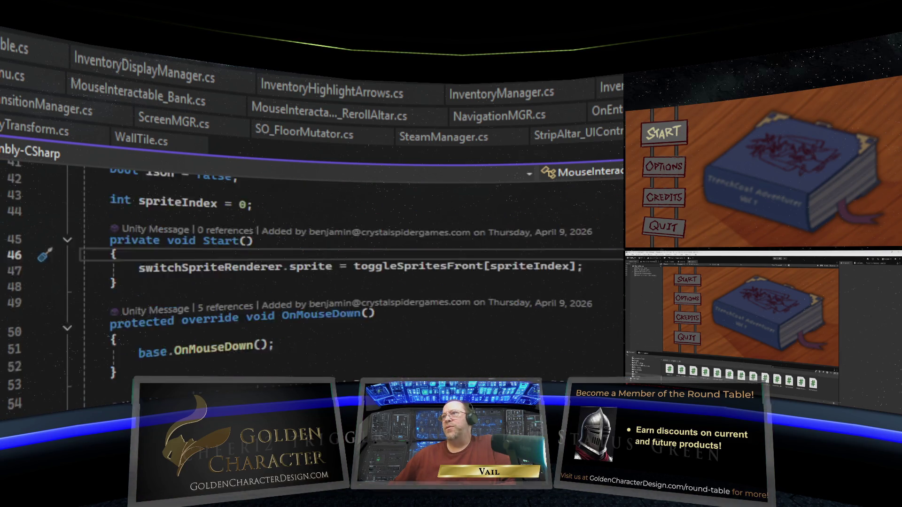
{"action": "scroll", "coordinate": [444, 349], "scroll_direction": "up", "scroll_amount": 2}
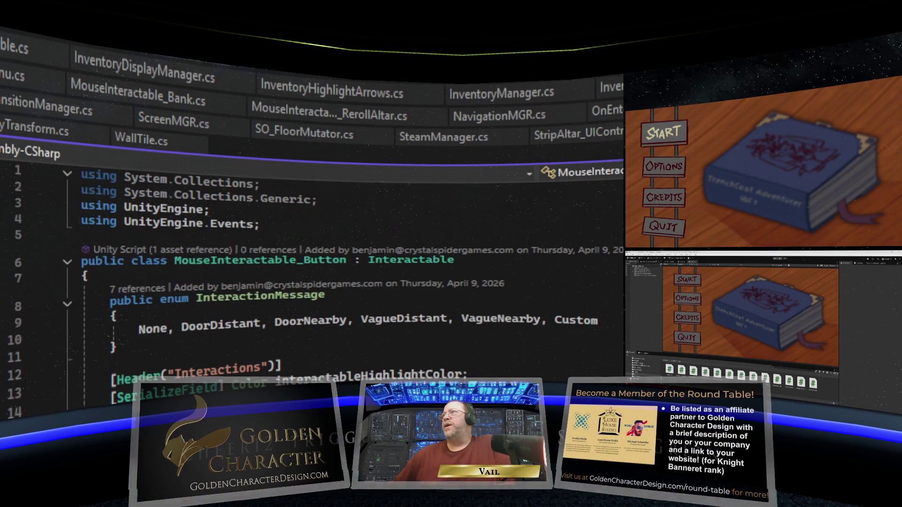
Copy the interactBTN field declaration from the MouseInteractable_StripAltar script.
{"action": "left_click", "coordinate": [596, 113]}
{"action": "scroll", "coordinate": [415, 218], "scroll_direction": "up", "scroll_amount": 3}
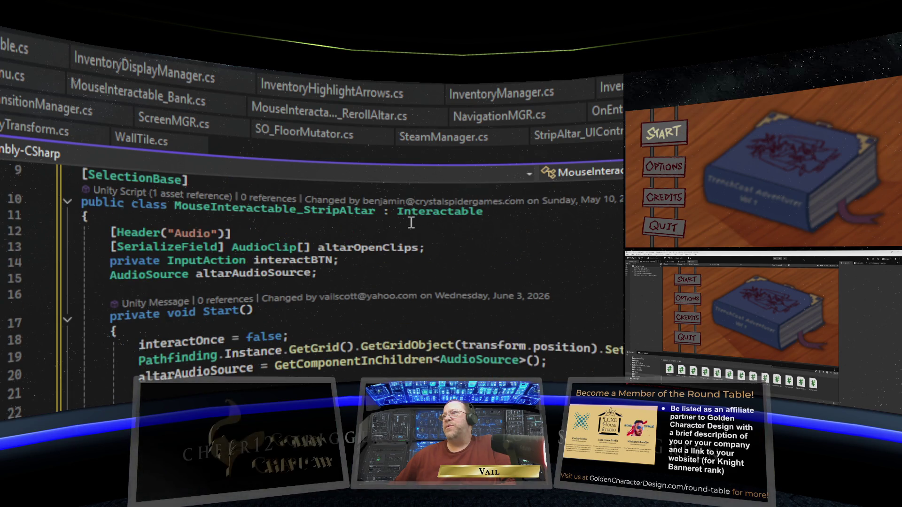
{"action": "left_click_drag", "start_coordinate": [341, 259], "coordinate": [109, 259]}
{"action": "key", "text": "ctrl+c"}
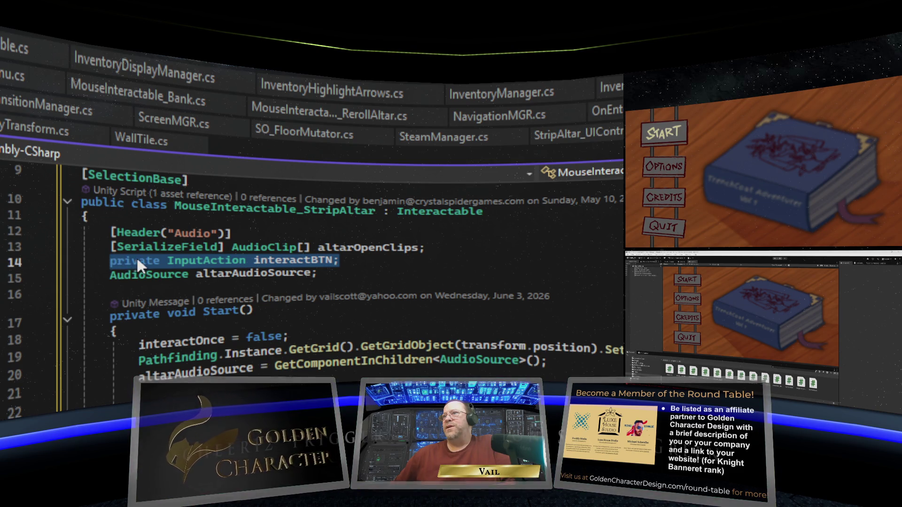
{"action": "right_click", "coordinate": [137, 264]}
{"action": "key", "text": "Escape"}
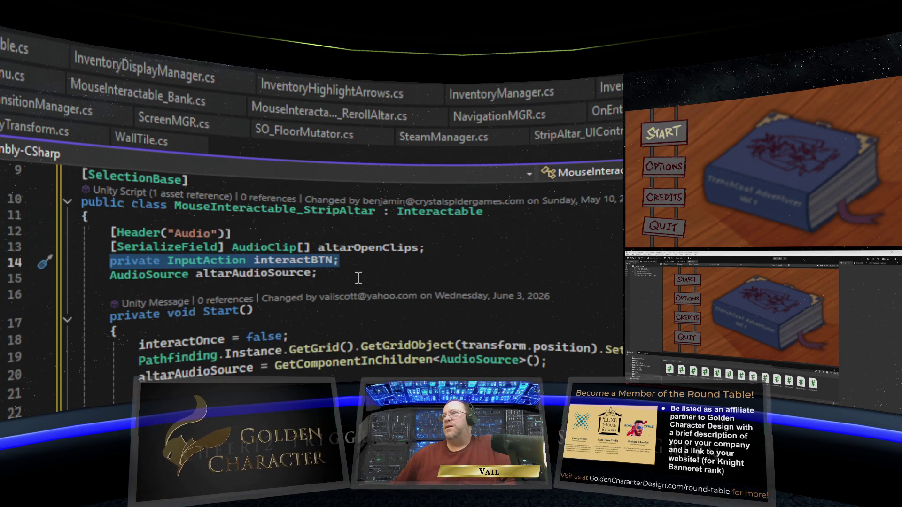
{"action": "left_click", "coordinate": [357, 276]}
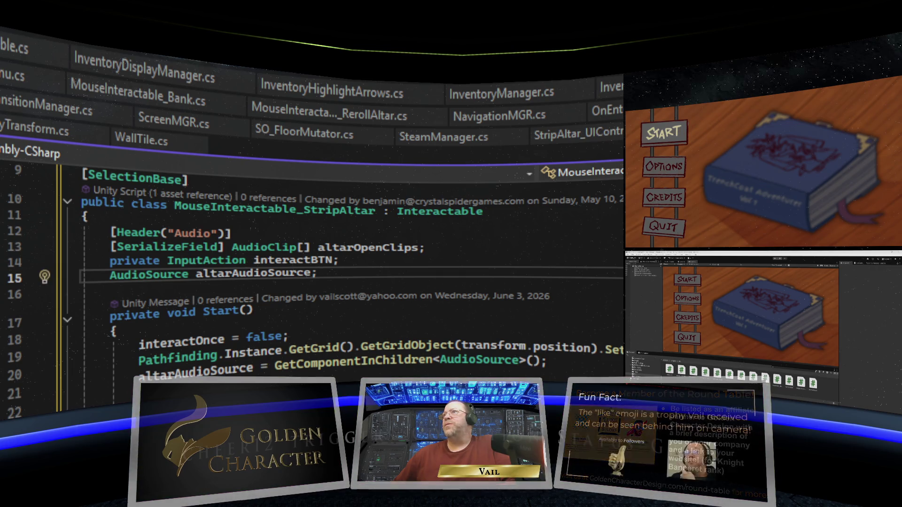
Scroll MouseInteractable_Button down to the backAngle 65f and sideAngle 155f constants.
{"action": "key", "text": "ctrl+Tab"}
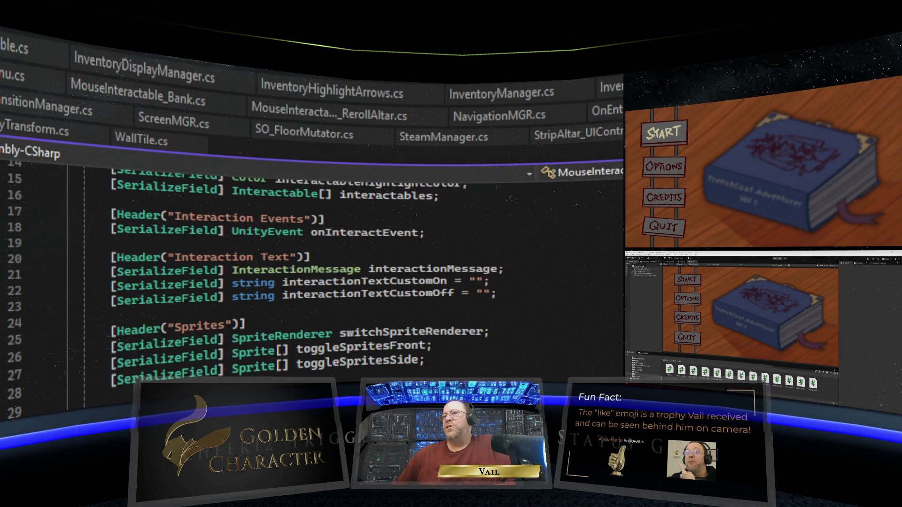
{"action": "scroll", "coordinate": [310, 282], "scroll_direction": "down", "scroll_amount": 4}
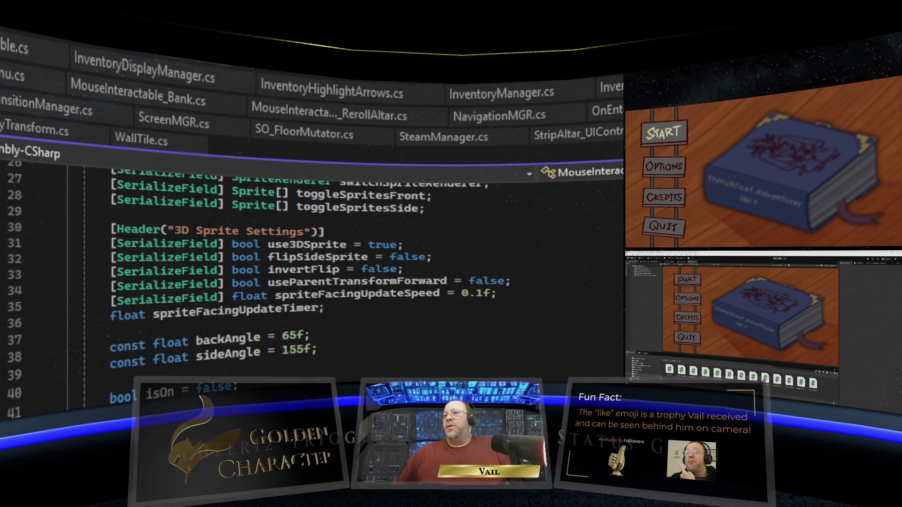
{"action": "right_click", "coordinate": [123, 329]}
{"action": "key", "text": "Escape"}
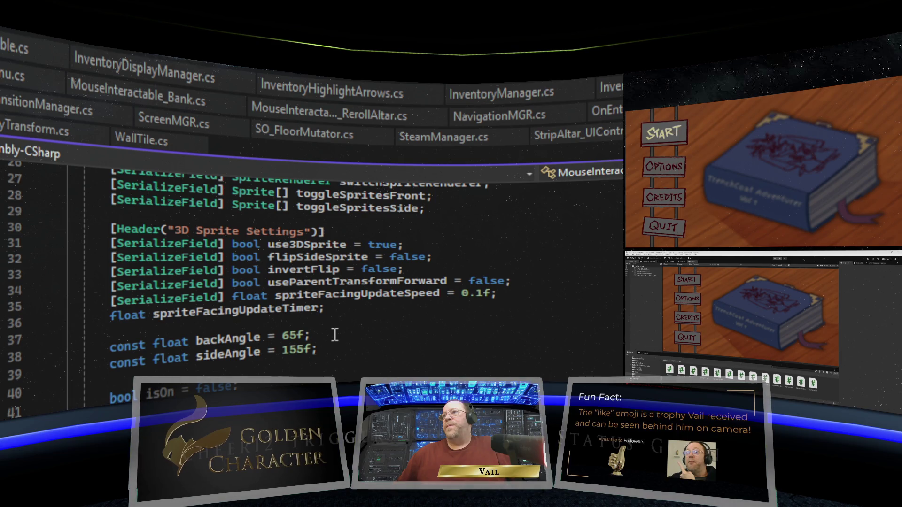
{"action": "scroll", "coordinate": [334, 335], "scroll_direction": "down", "scroll_amount": 1}
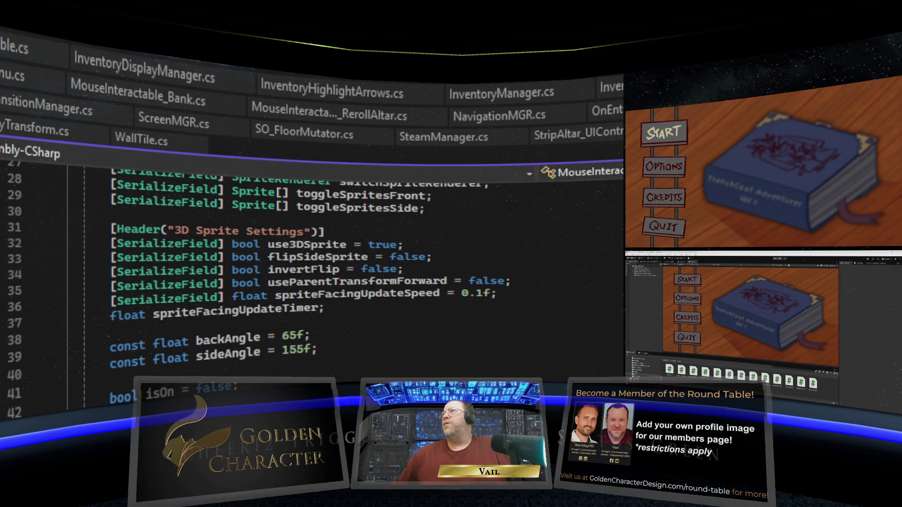
Copy the three interactBTN setup lines from StripAltar's Start() method.
{"action": "key", "text": "ctrl+Tab"}
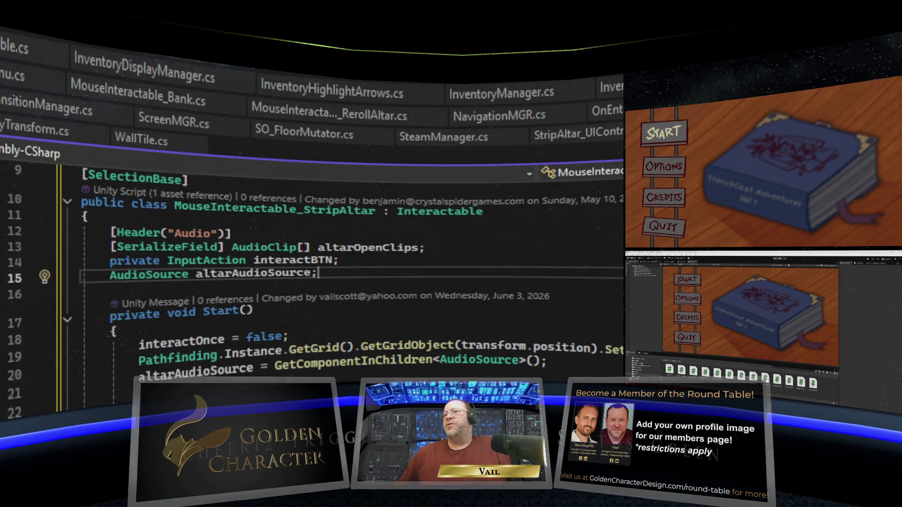
{"action": "key", "text": "alt+Tab"}
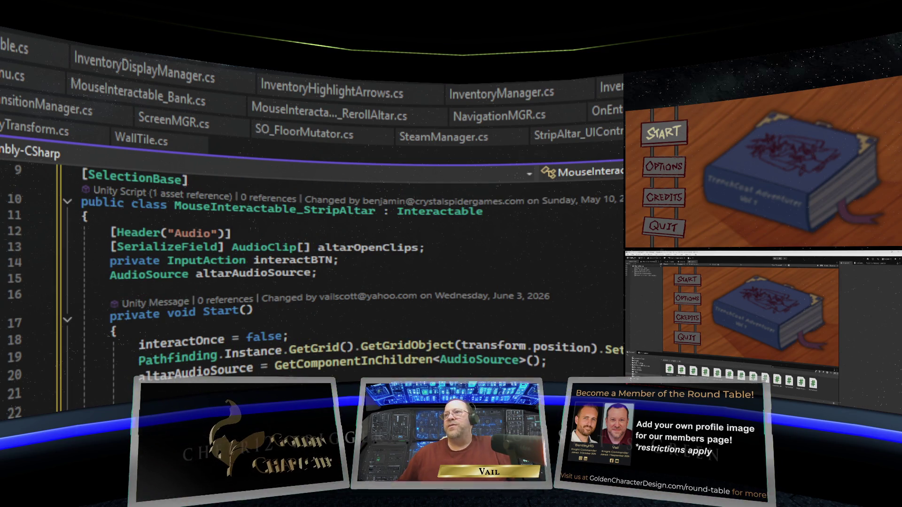
{"action": "scroll", "coordinate": [217, 329], "scroll_direction": "down", "scroll_amount": 4}
{"action": "scroll", "coordinate": [217, 324], "scroll_direction": "up", "scroll_amount": 1}
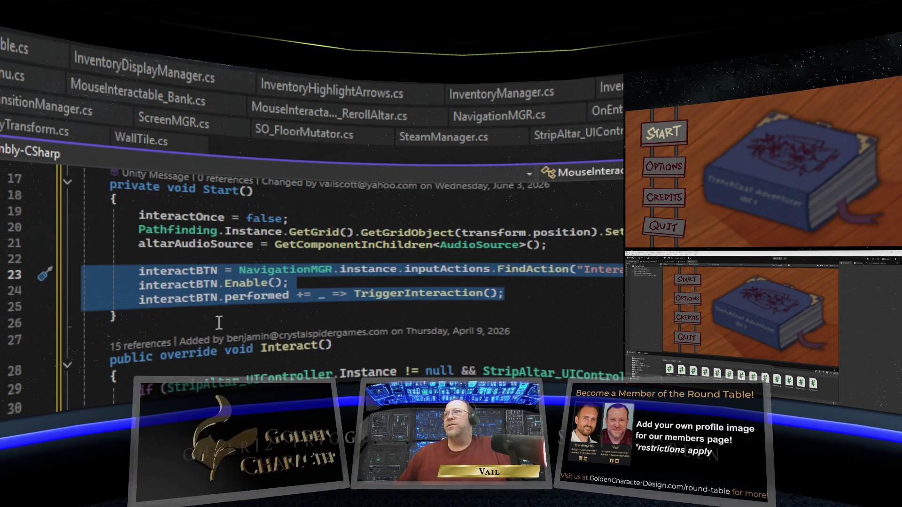
{"action": "right_click", "coordinate": [228, 276]}
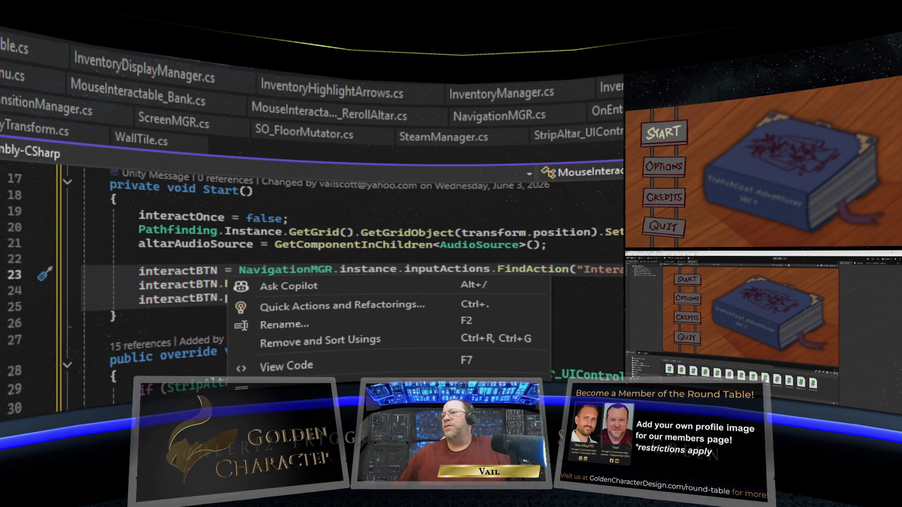
{"action": "key", "text": "Escape"}
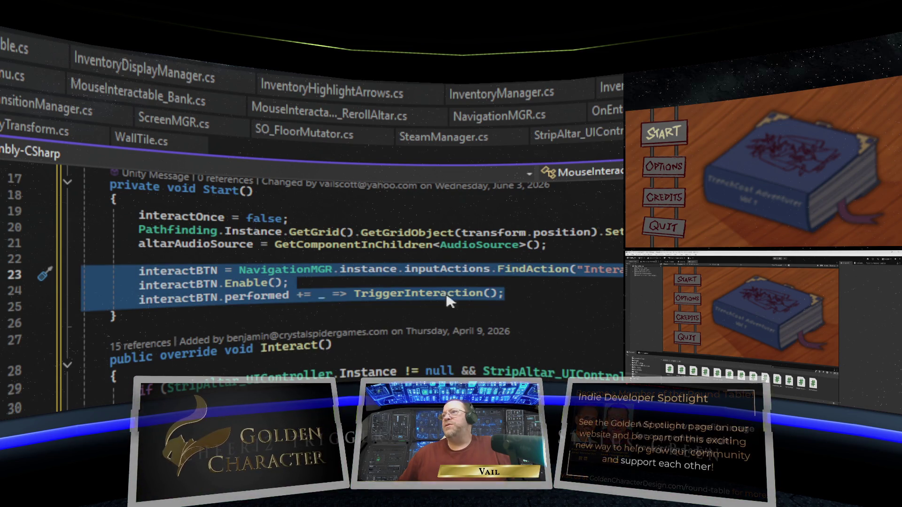
{"action": "left_click", "coordinate": [525, 289]}
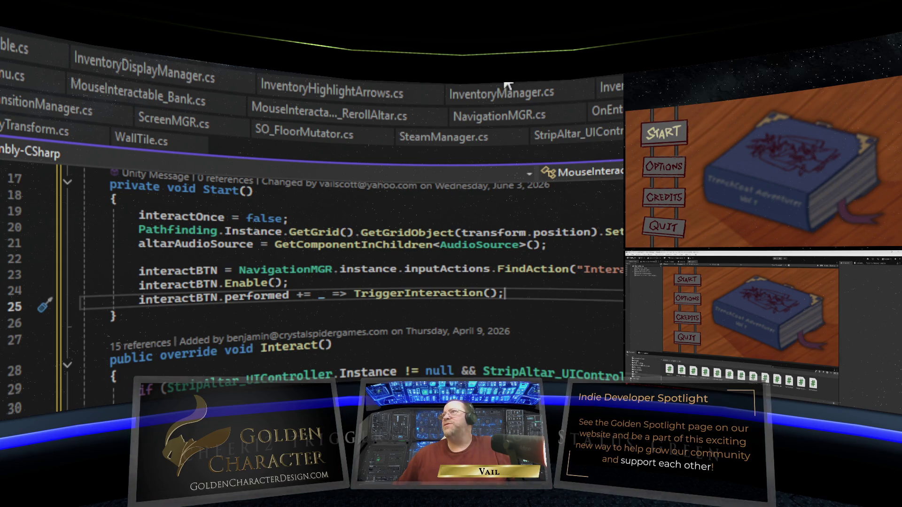
{"action": "left_click", "coordinate": [308, 87]}
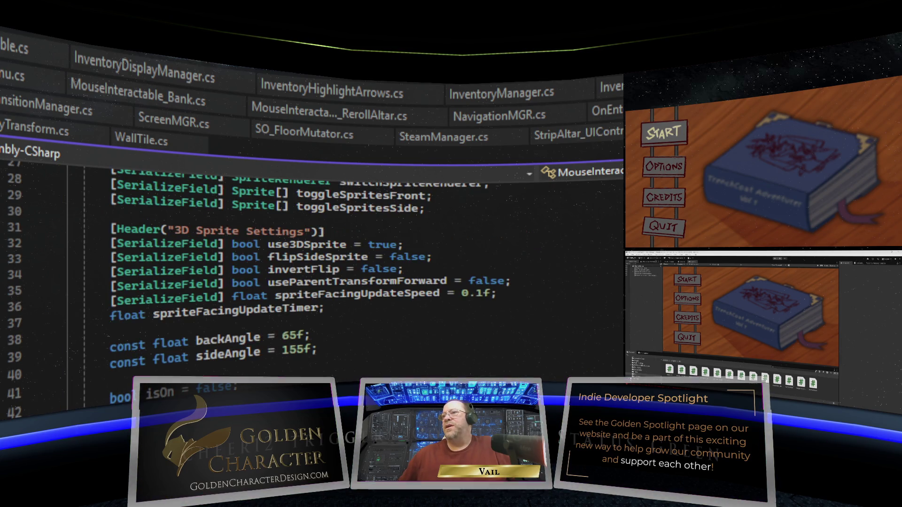
Paste 'private InputAction interactBTN;' below the spriteIndex field.
{"action": "scroll", "coordinate": [388, 354], "scroll_direction": "down", "scroll_amount": 3}
{"action": "key", "text": "ctrl+v"}
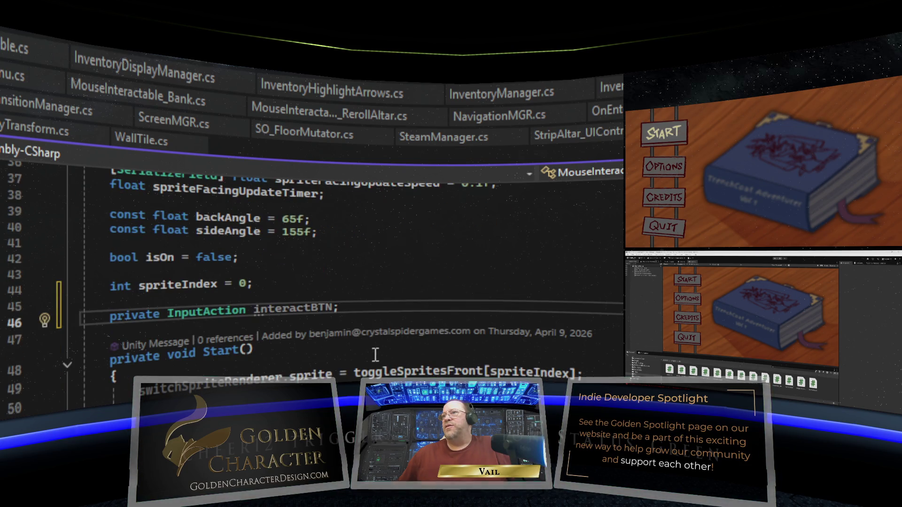
{"action": "scroll", "coordinate": [322, 301], "scroll_direction": "down", "scroll_amount": 2}
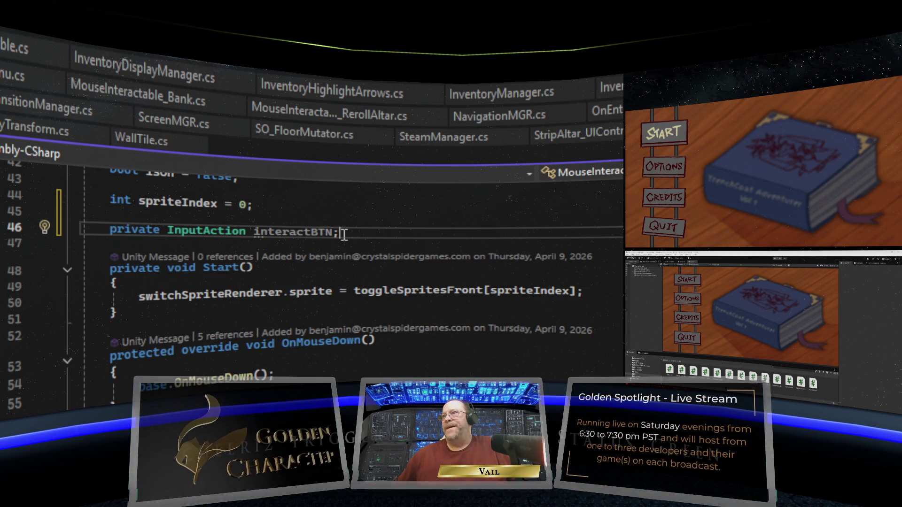
Paste the three interactBTN setup lines onto a new line after the sprite line in Start().
{"action": "left_click", "coordinate": [594, 295]}
{"action": "key", "text": "Return"}
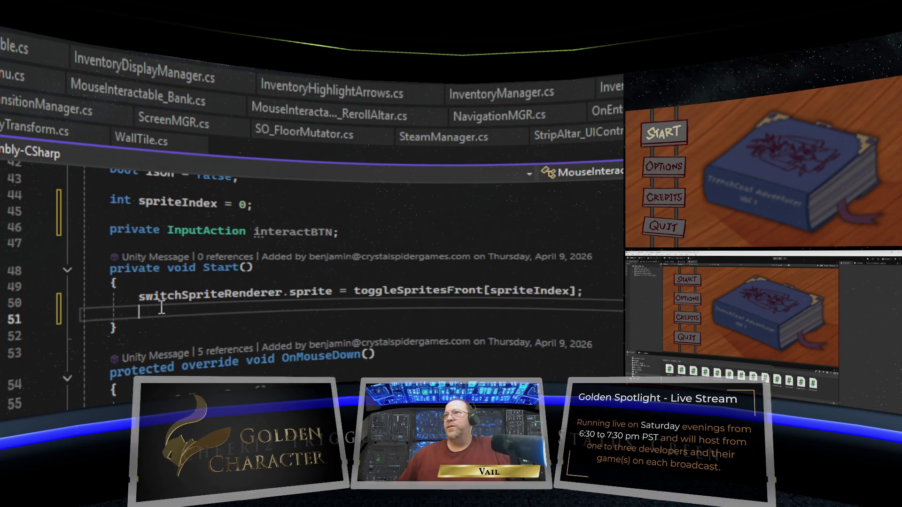
{"action": "right_click", "coordinate": [160, 308]}
{"action": "key", "text": "ctrl+v"}
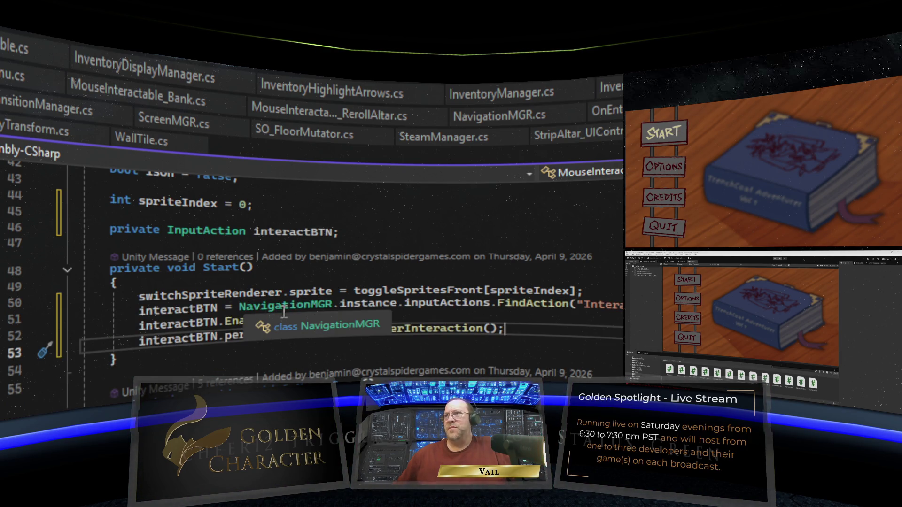
{"action": "mouse_move", "coordinate": [272, 338]}
{"action": "scroll", "coordinate": [272, 337], "scroll_direction": "down", "scroll_amount": 5}
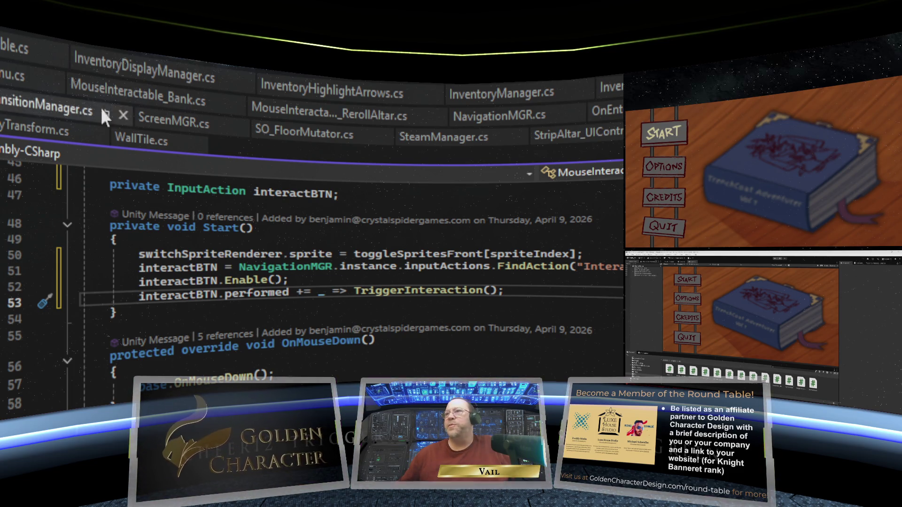
{"action": "mouse_move", "coordinate": [355, 285]}
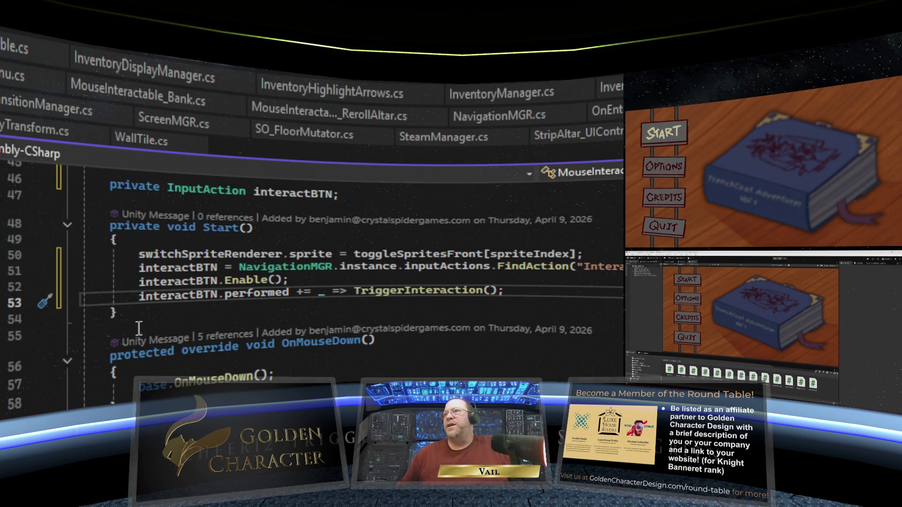
{"action": "mouse_move", "coordinate": [426, 296]}
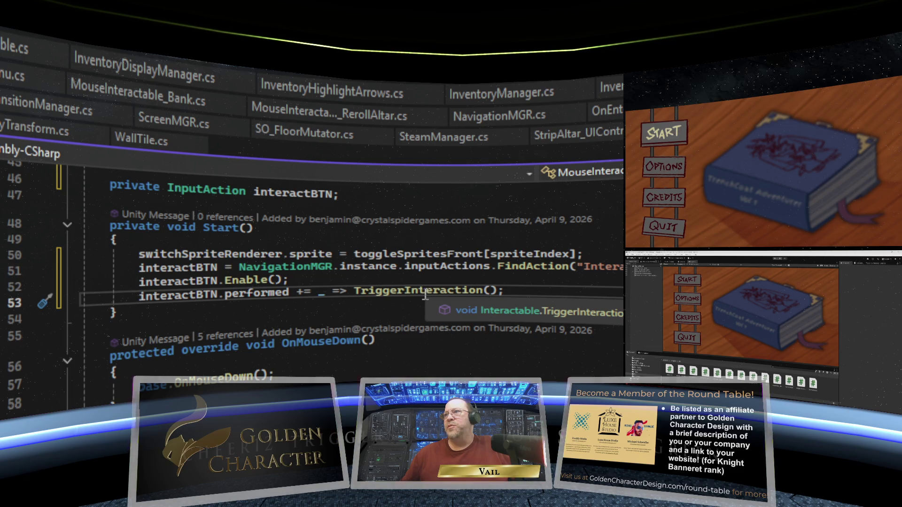
{"action": "scroll", "coordinate": [425, 296], "scroll_direction": "down", "scroll_amount": 19}
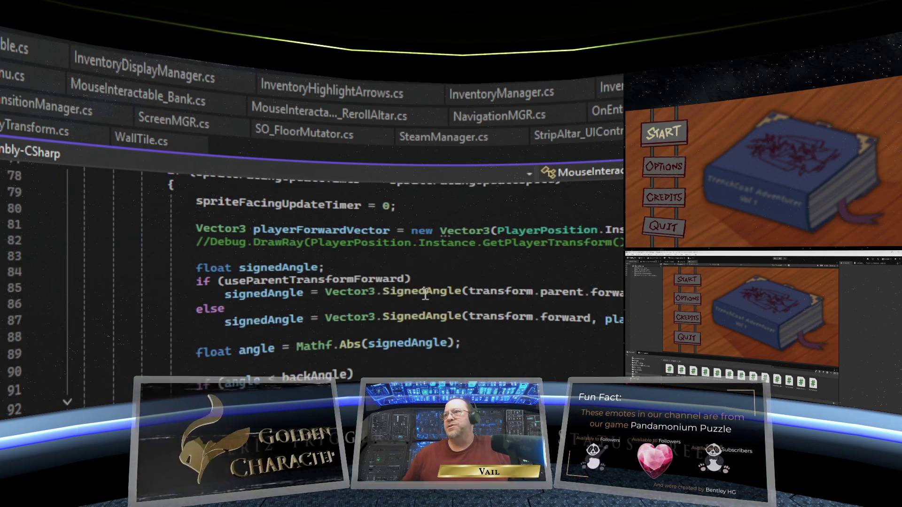
{"action": "scroll", "coordinate": [425, 294], "scroll_direction": "down", "scroll_amount": 5}
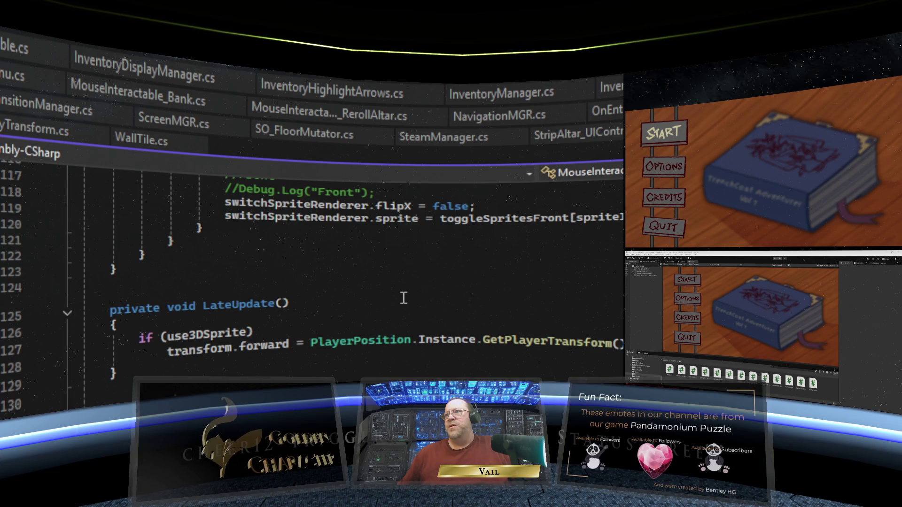
{"action": "scroll", "coordinate": [403, 298], "scroll_direction": "down", "scroll_amount": 19}
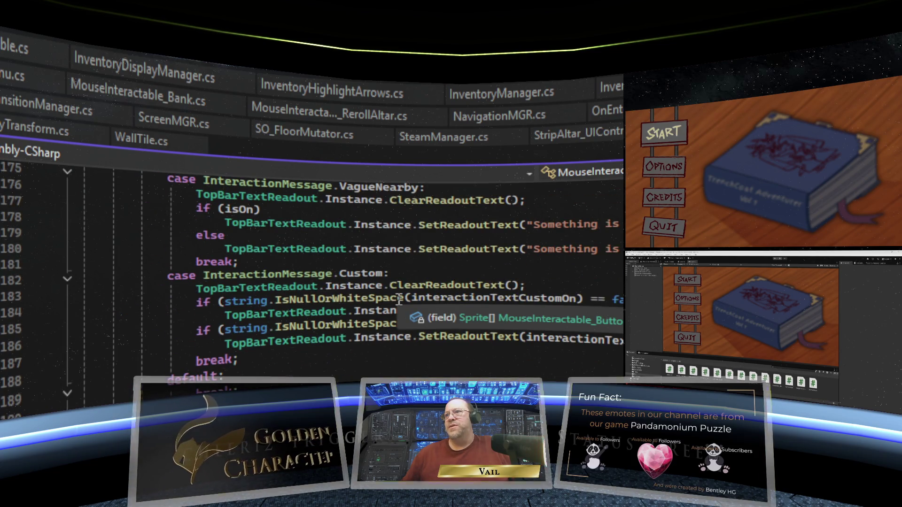
{"action": "scroll", "coordinate": [399, 298], "scroll_direction": "down", "scroll_amount": 6}
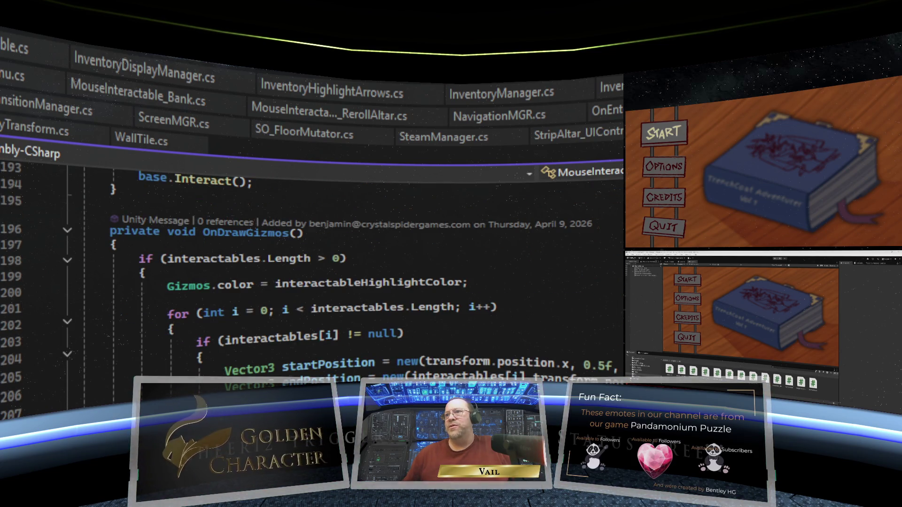
{"action": "left_click", "coordinate": [117, 244]}
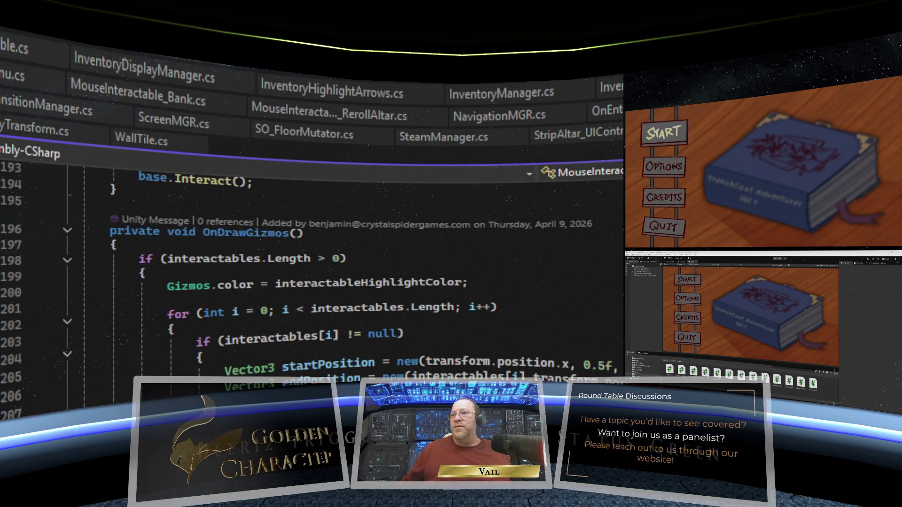
Add OnDestroy() containing 'interactBTN.performed -= TriggerInteraction' and remove the trailing blank line.
{"action": "key", "text": "ctrl+v"}
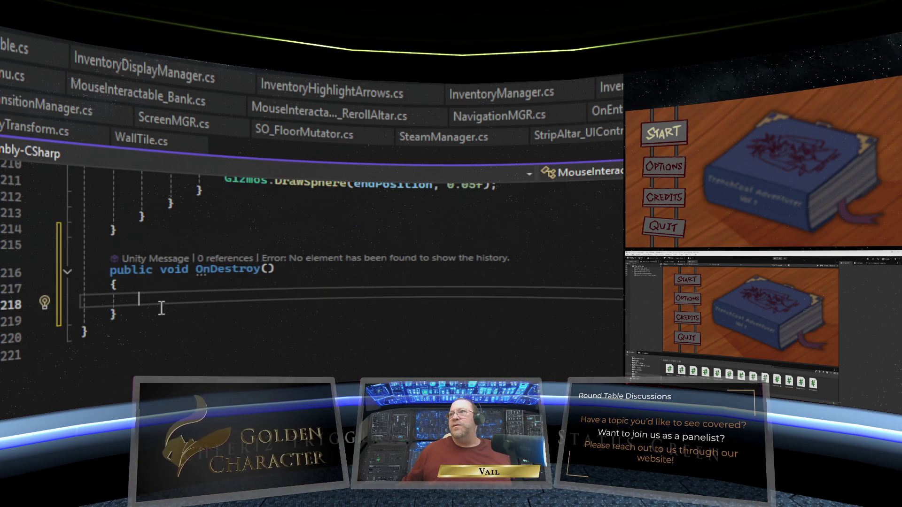
{"action": "right_click", "coordinate": [163, 303]}
{"action": "type", "text": "interactBTN.performed += _ => TriggerInteraction();"}
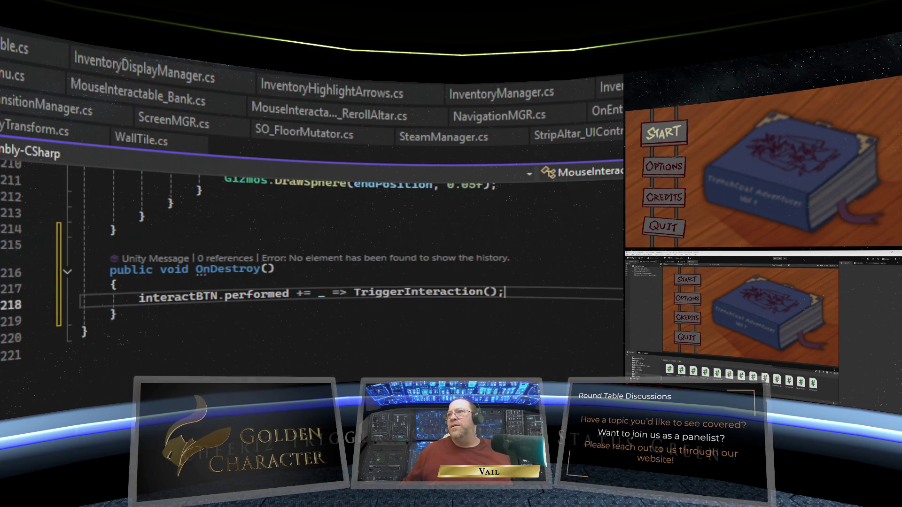
{"action": "left_click", "coordinate": [303, 294]}
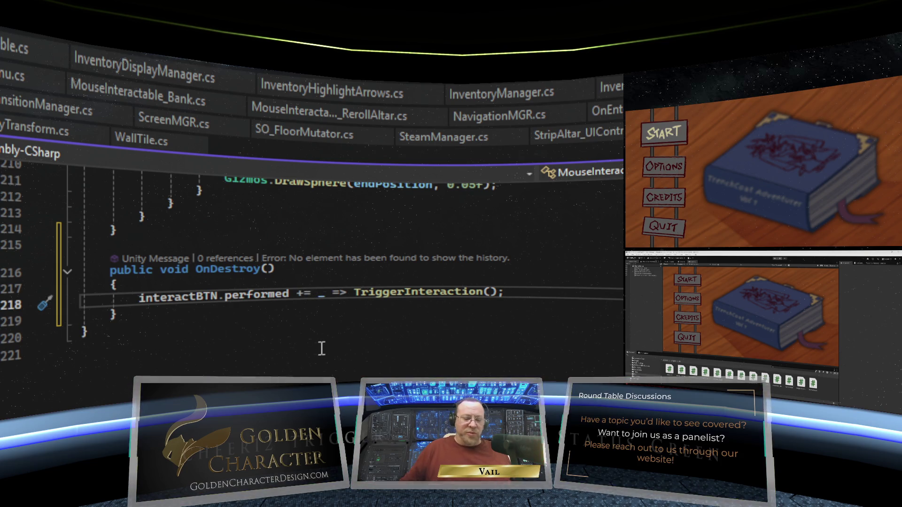
{"action": "key", "text": "BackSpace"}
{"action": "type", "text": "-"}
{"action": "left_click", "coordinate": [300, 339]}
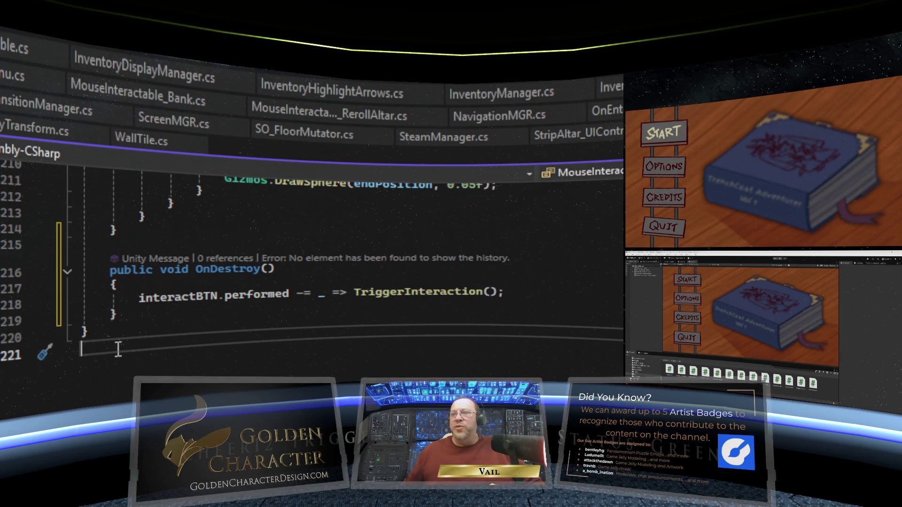
{"action": "key", "text": "BackSpace"}
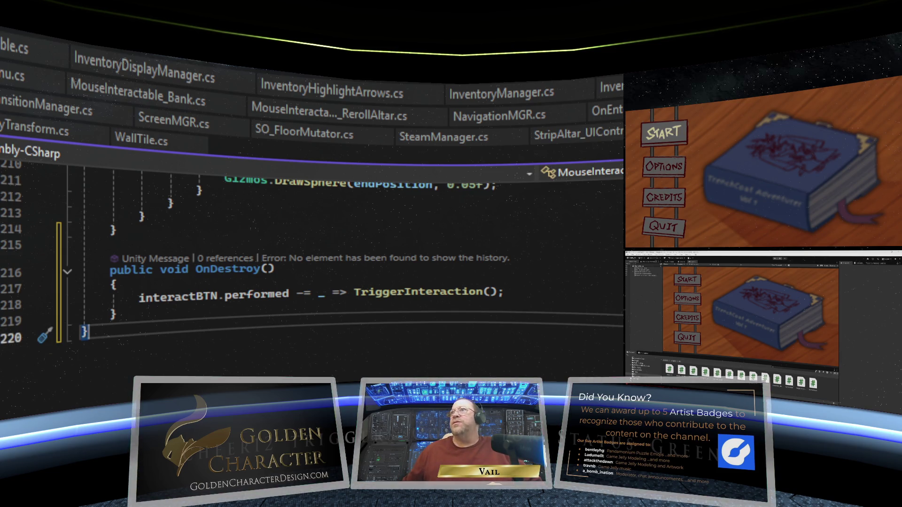
Scroll through the sprite script, then jump to MouseInteractable_StripAltar's Start() method.
{"action": "scroll", "coordinate": [429, 231], "scroll_direction": "up", "scroll_amount": 15}
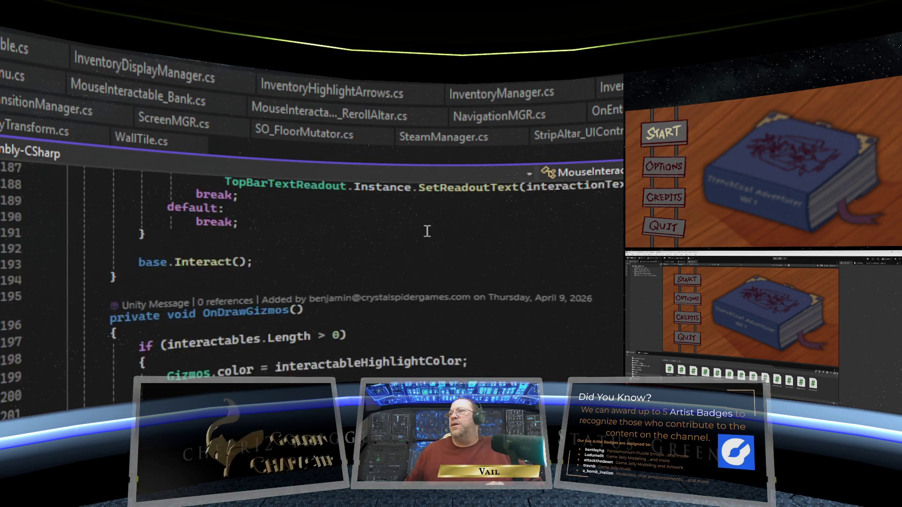
{"action": "scroll", "coordinate": [426, 230], "scroll_direction": "up", "scroll_amount": 20}
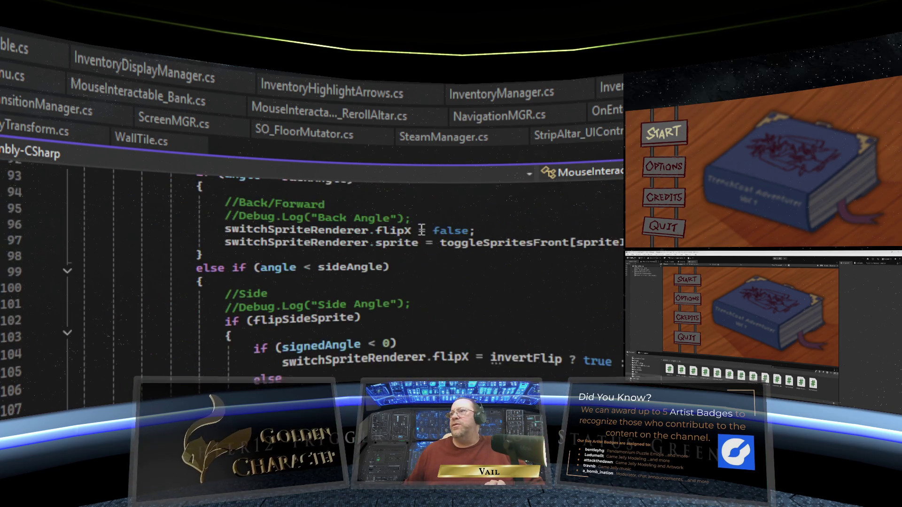
{"action": "scroll", "coordinate": [422, 230], "scroll_direction": "up", "scroll_amount": 15}
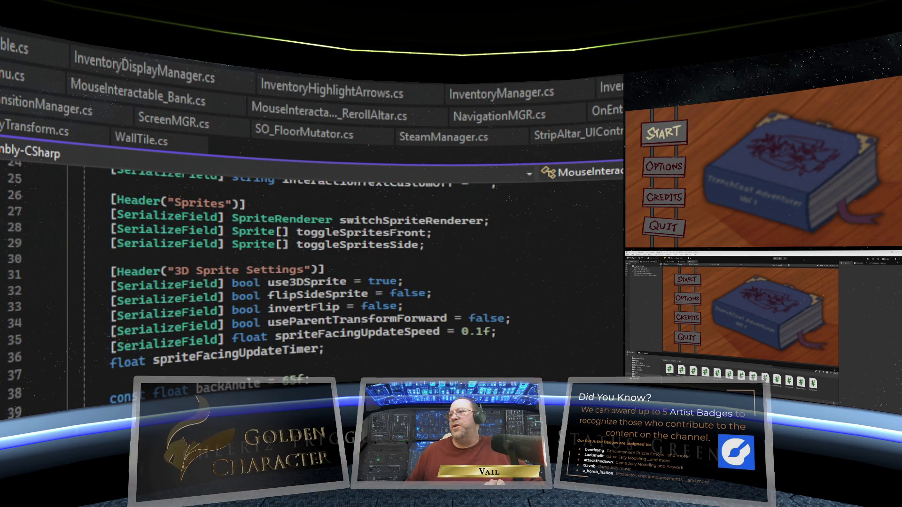
{"action": "scroll", "coordinate": [319, 263], "scroll_direction": "down", "scroll_amount": 3}
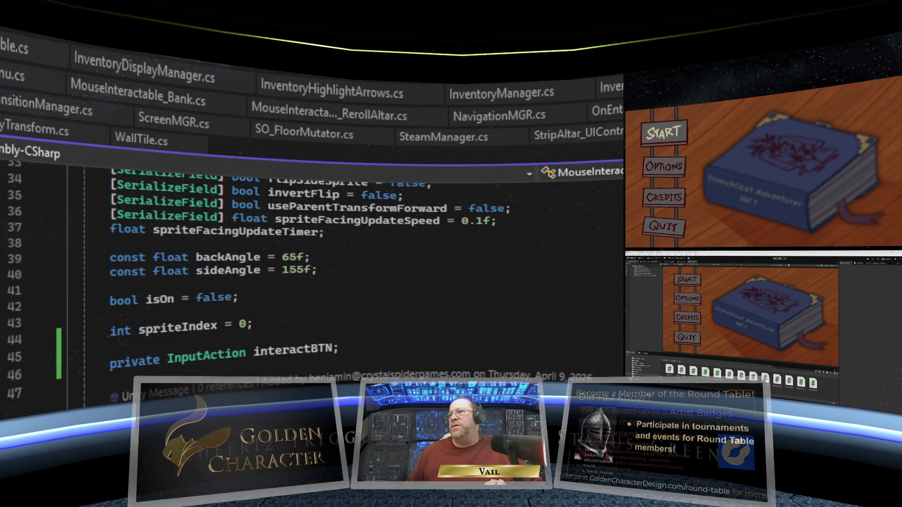
{"action": "scroll", "coordinate": [320, 263], "scroll_direction": "down", "scroll_amount": 6}
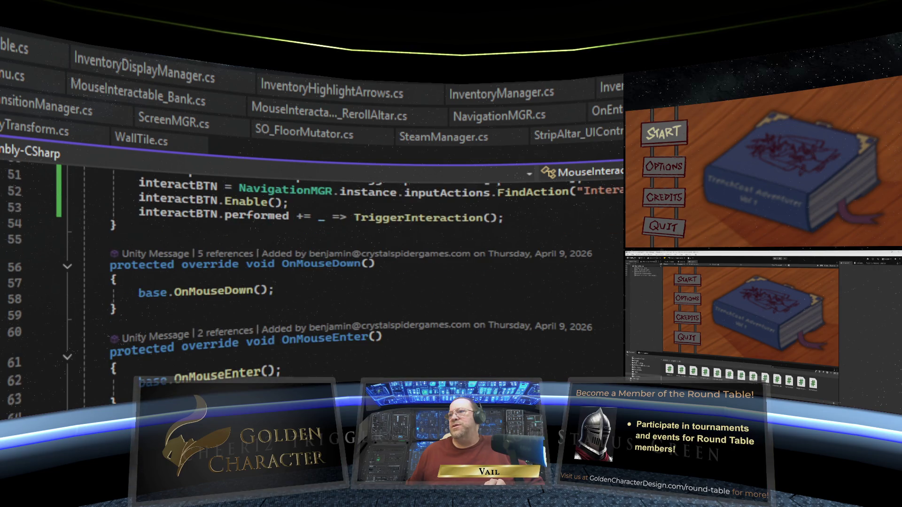
{"action": "scroll", "coordinate": [319, 263], "scroll_direction": "down", "scroll_amount": 3}
{"action": "scroll", "coordinate": [320, 263], "scroll_direction": "down", "scroll_amount": 12}
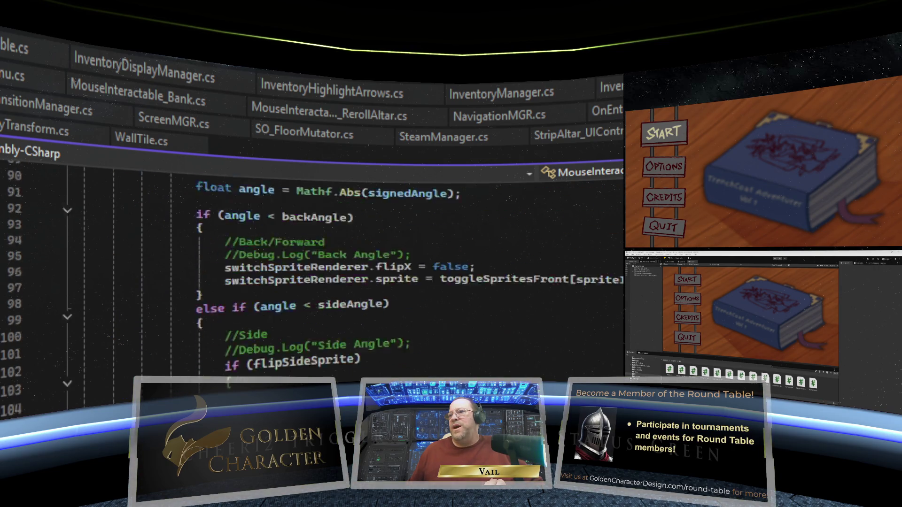
{"action": "scroll", "coordinate": [320, 263], "scroll_direction": "up", "scroll_amount": 8}
{"action": "scroll", "coordinate": [319, 263], "scroll_direction": "down", "scroll_amount": 8}
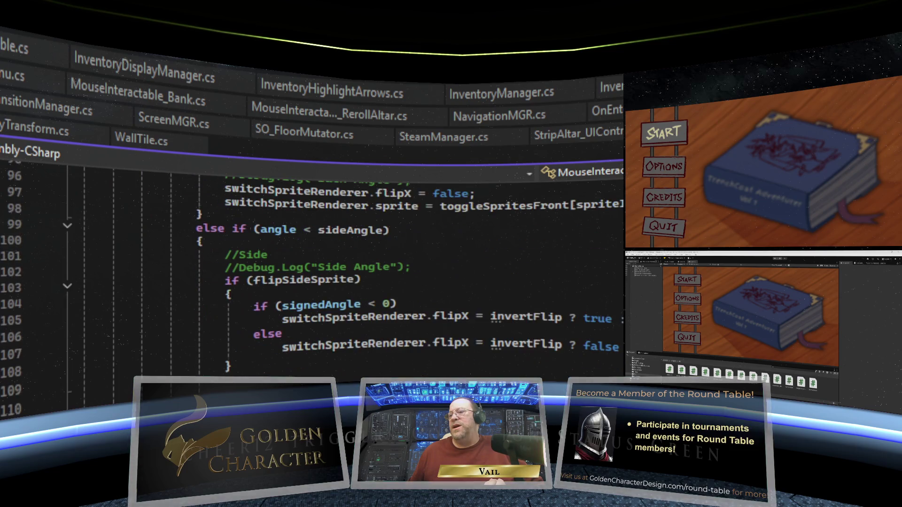
{"action": "scroll", "coordinate": [319, 263], "scroll_direction": "down", "scroll_amount": 3}
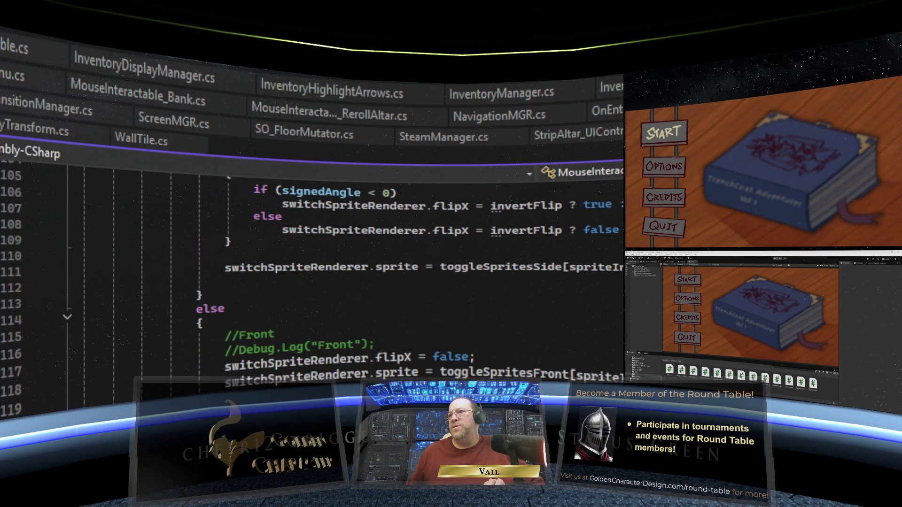
{"action": "scroll", "coordinate": [320, 263], "scroll_direction": "up", "scroll_amount": 16}
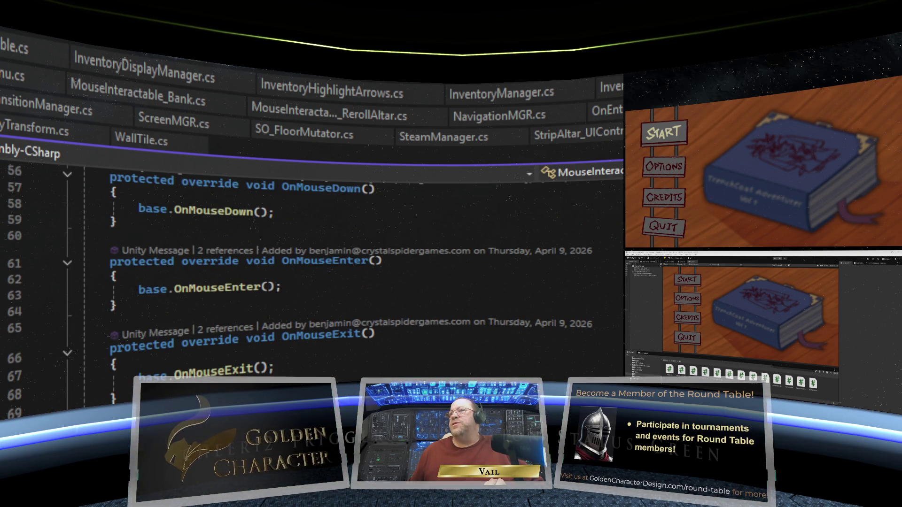
{"action": "scroll", "coordinate": [319, 263], "scroll_direction": "up", "scroll_amount": 2}
{"action": "scroll", "coordinate": [319, 263], "scroll_direction": "up", "scroll_amount": 3}
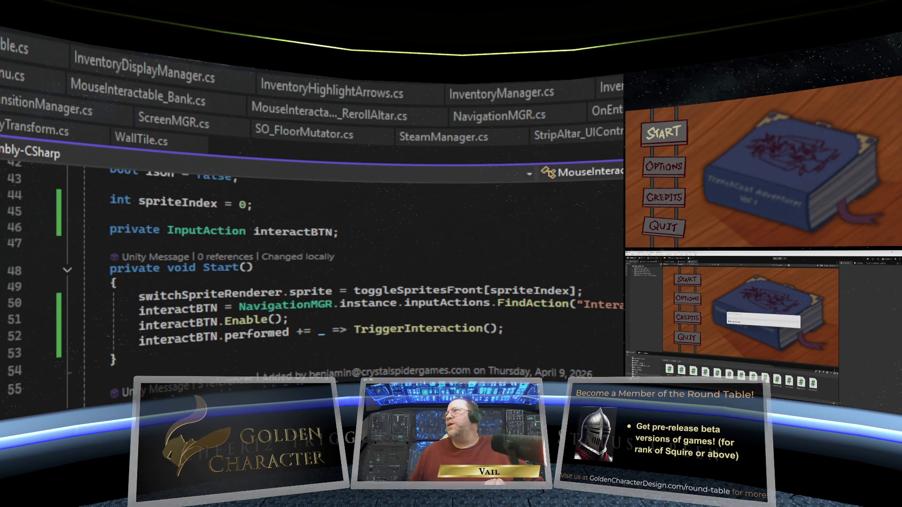
{"action": "key", "text": "ctrl+Tab"}
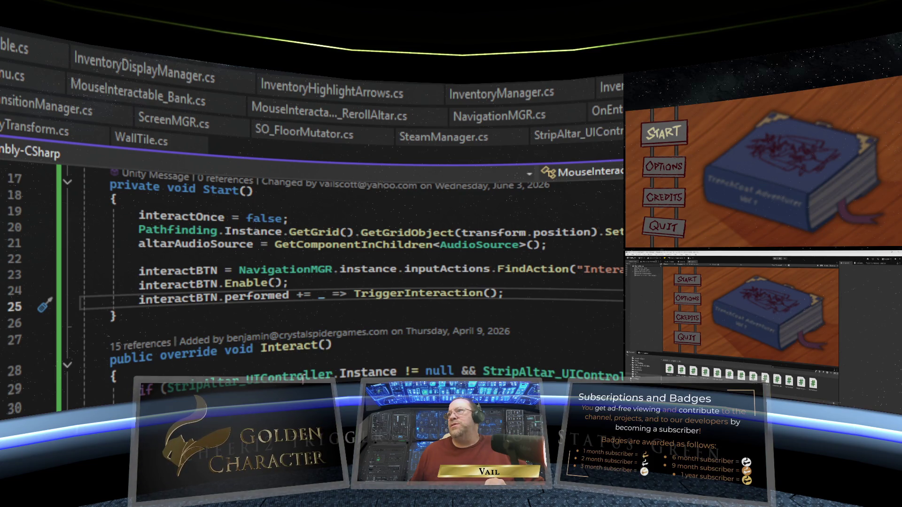
Scroll MouseInteractable_StripAltar, then bring up the Interactable.cs base class file.
{"action": "scroll", "coordinate": [333, 379], "scroll_direction": "up", "scroll_amount": 4}
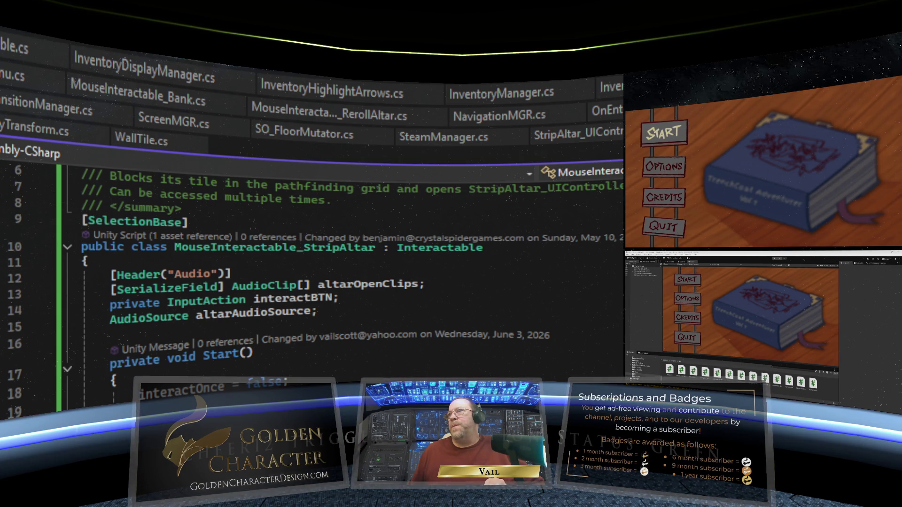
{"action": "scroll", "coordinate": [329, 282], "scroll_direction": "up", "scroll_amount": 2}
{"action": "scroll", "coordinate": [329, 281], "scroll_direction": "down", "scroll_amount": 5}
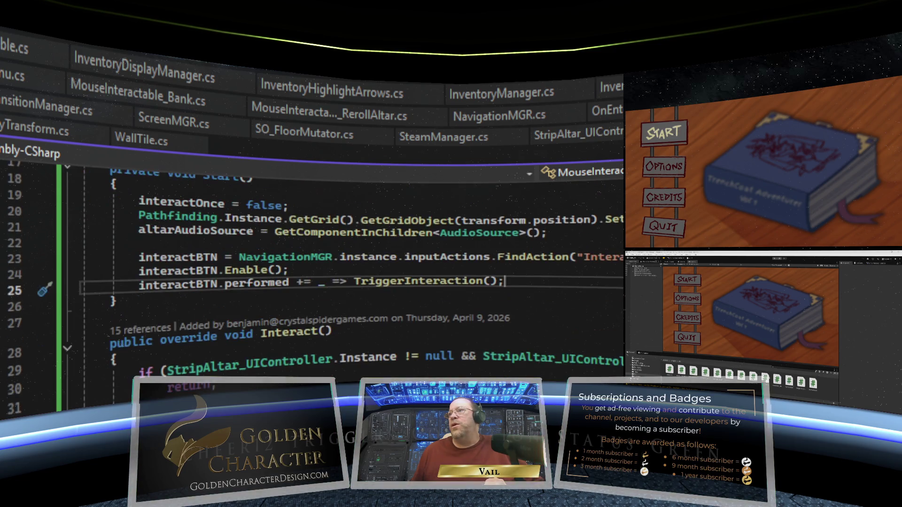
{"action": "scroll", "coordinate": [458, 289], "scroll_direction": "up", "scroll_amount": 3}
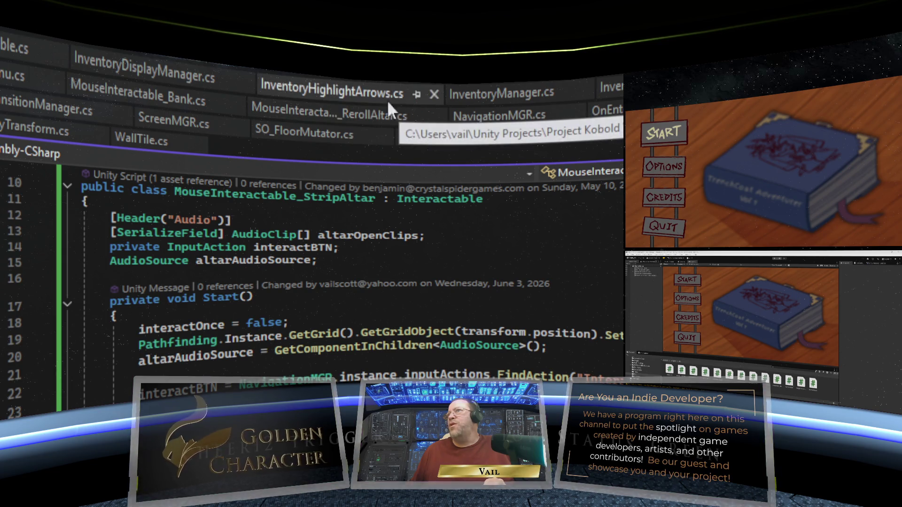
{"action": "left_click", "coordinate": [18, 47]}
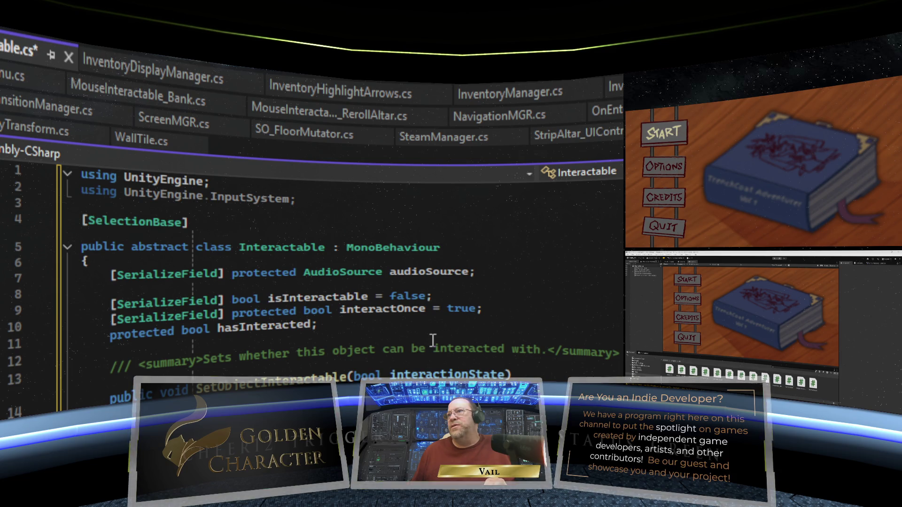
Review the Interactable base class fields and save Interactable.cs with Ctrl+S.
{"action": "scroll", "coordinate": [432, 340], "scroll_direction": "down", "scroll_amount": 4}
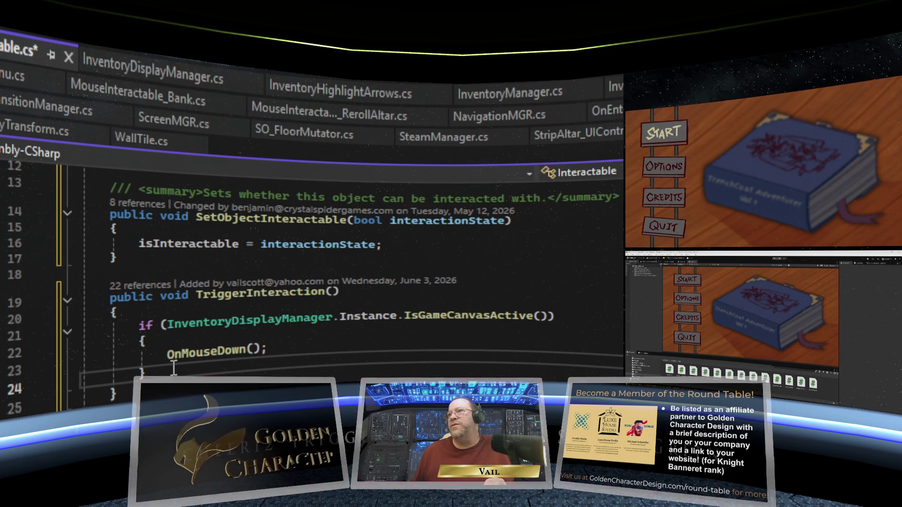
{"action": "scroll", "coordinate": [412, 341], "scroll_direction": "down", "scroll_amount": 3}
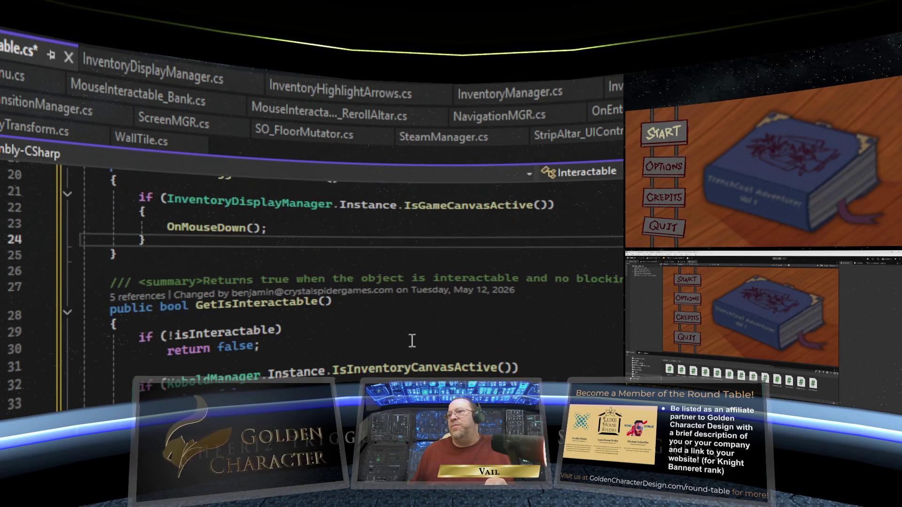
{"action": "scroll", "coordinate": [412, 341], "scroll_direction": "down", "scroll_amount": 13}
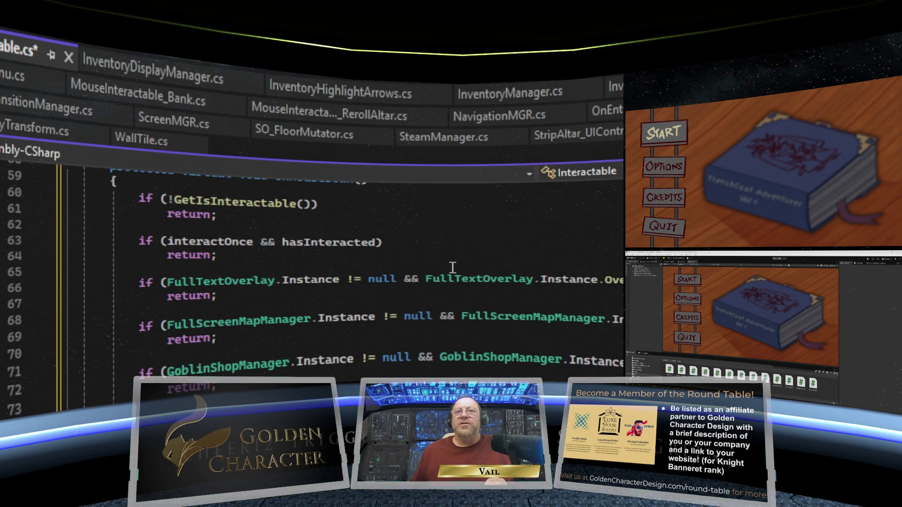
{"action": "scroll", "coordinate": [451, 263], "scroll_direction": "down", "scroll_amount": 2}
{"action": "scroll", "coordinate": [452, 268], "scroll_direction": "up", "scroll_amount": 15}
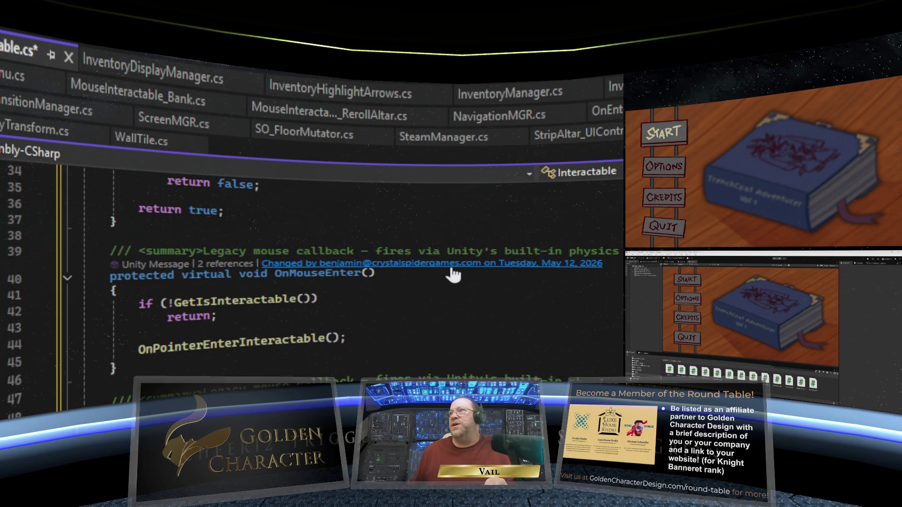
{"action": "scroll", "coordinate": [452, 268], "scroll_direction": "up", "scroll_amount": 6}
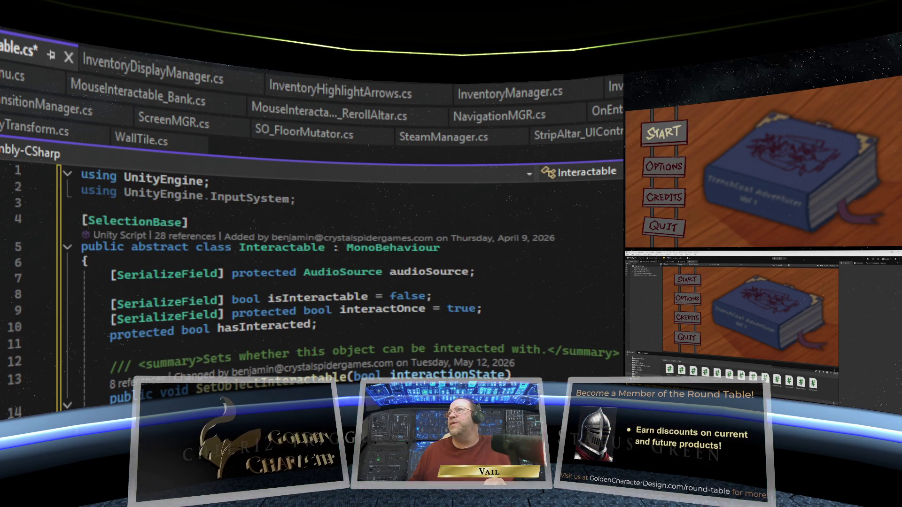
{"action": "key", "text": "ctrl+s"}
Return to MouseInteractable_Button and review its Start, OnMouseDown and OnMouseEnter methods.
{"action": "key", "text": "ctrl+Tab"}
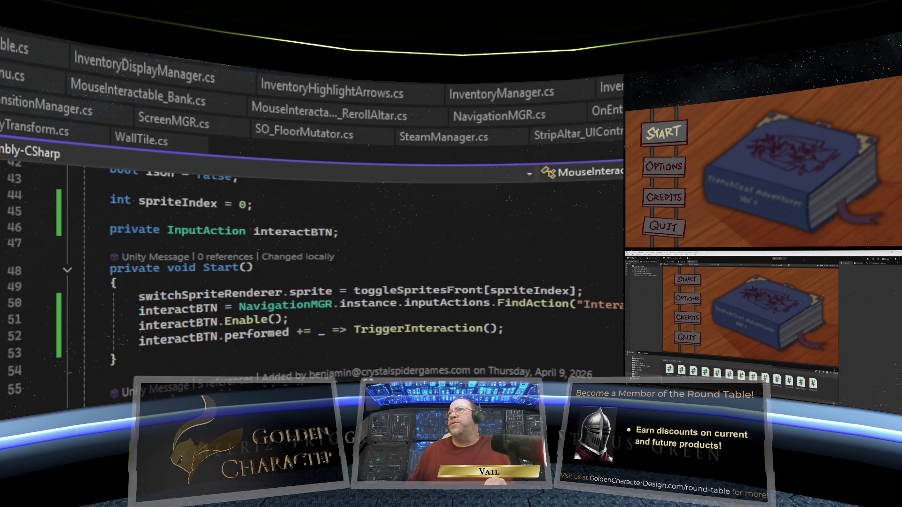
{"action": "scroll", "coordinate": [519, 335], "scroll_direction": "down", "scroll_amount": 3}
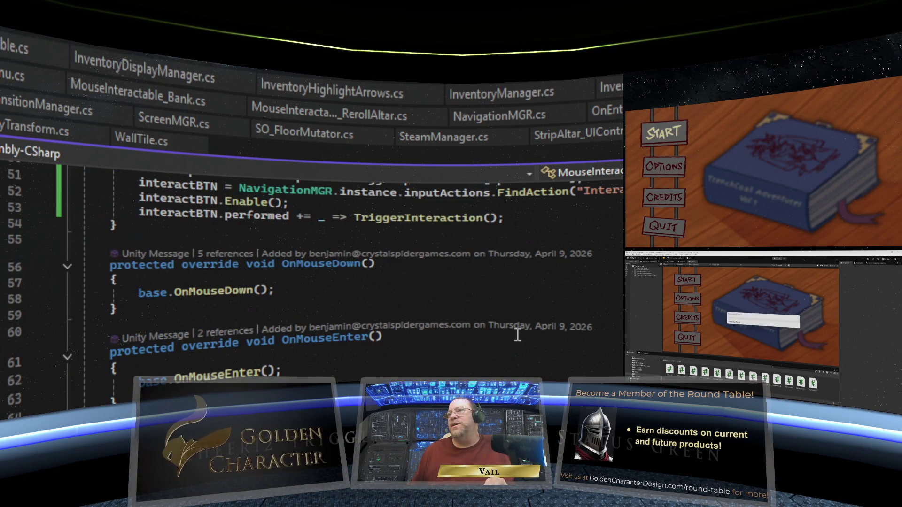
{"action": "scroll", "coordinate": [518, 335], "scroll_direction": "up", "scroll_amount": 3}
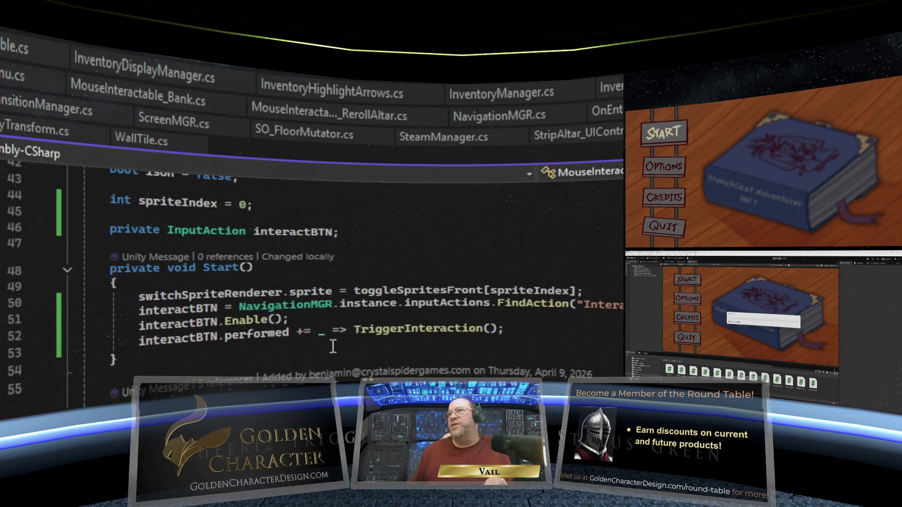
{"action": "scroll", "coordinate": [263, 249], "scroll_direction": "down", "scroll_amount": 1}
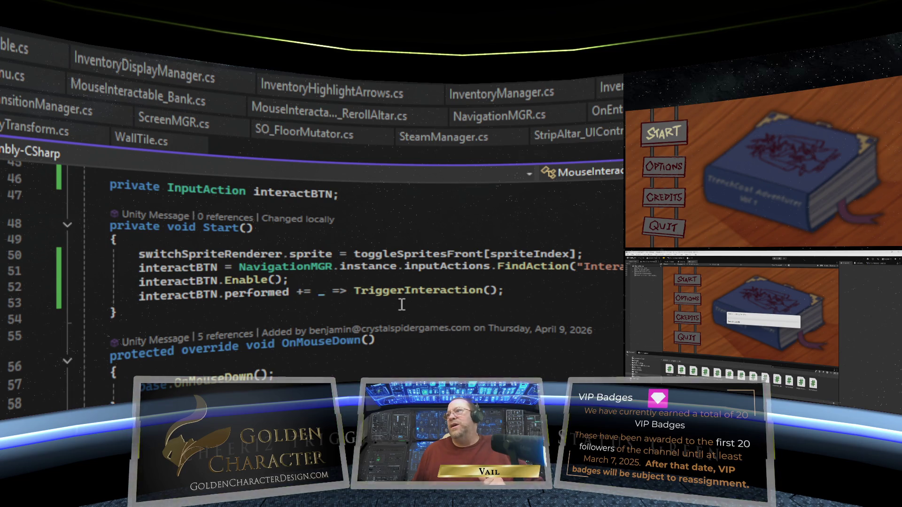
{"action": "mouse_move", "coordinate": [434, 296]}
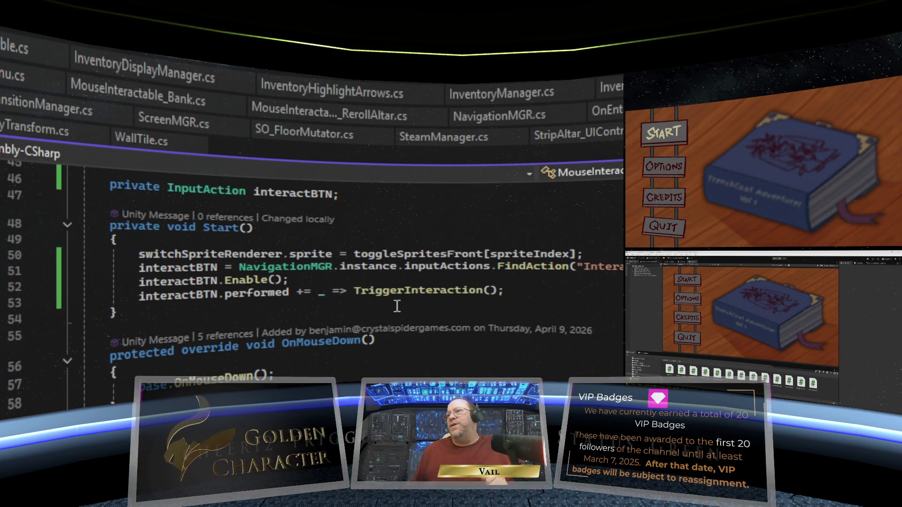
{"action": "scroll", "coordinate": [397, 306], "scroll_direction": "down", "scroll_amount": 3}
{"action": "scroll", "coordinate": [397, 306], "scroll_direction": "up", "scroll_amount": 5}
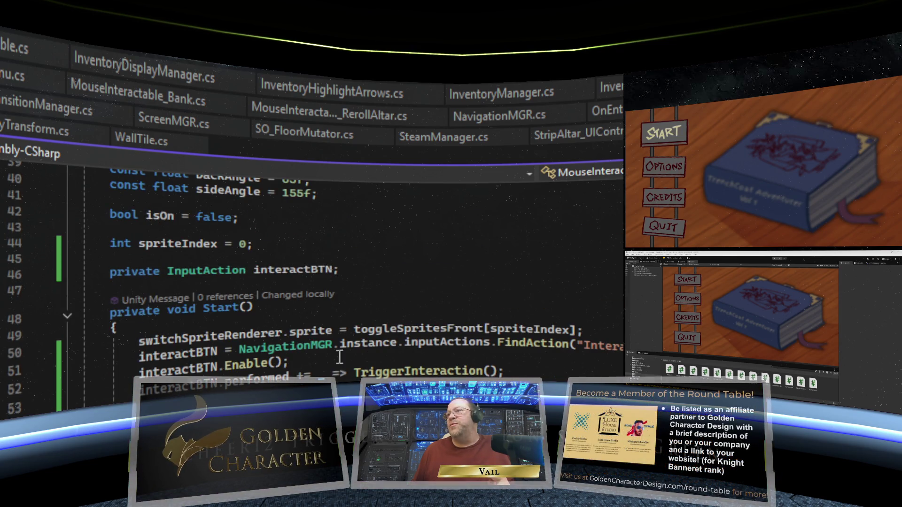
{"action": "scroll", "coordinate": [468, 348], "scroll_direction": "down", "scroll_amount": 6}
{"action": "scroll", "coordinate": [468, 348], "scroll_direction": "up", "scroll_amount": 4}
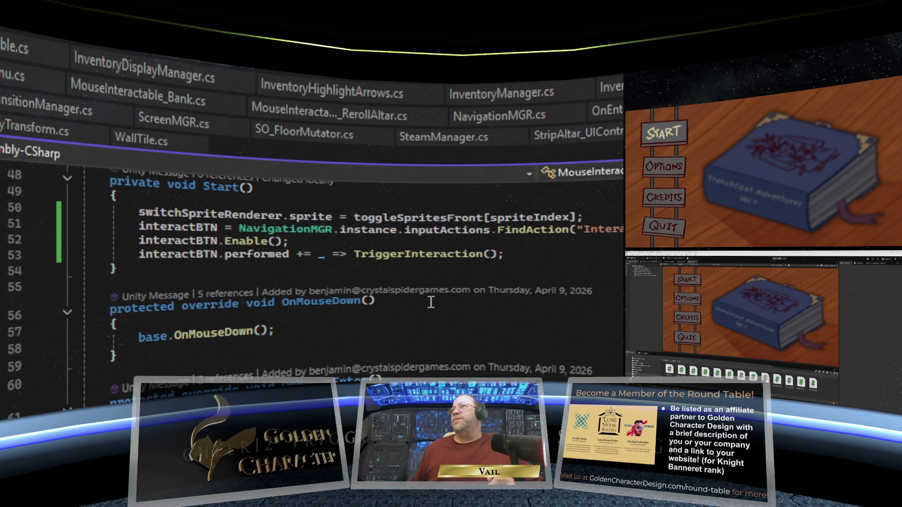
{"action": "scroll", "coordinate": [431, 302], "scroll_direction": "up", "scroll_amount": 12}
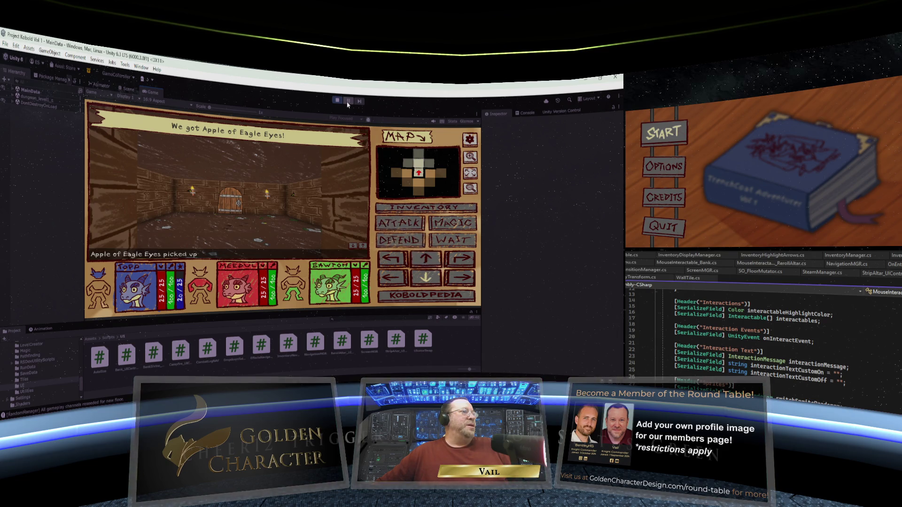
Walk through the door and down the corridor, pulling the wall torch to open the gate.
{"action": "key", "text": "w"}
{"action": "key", "text": "w"}
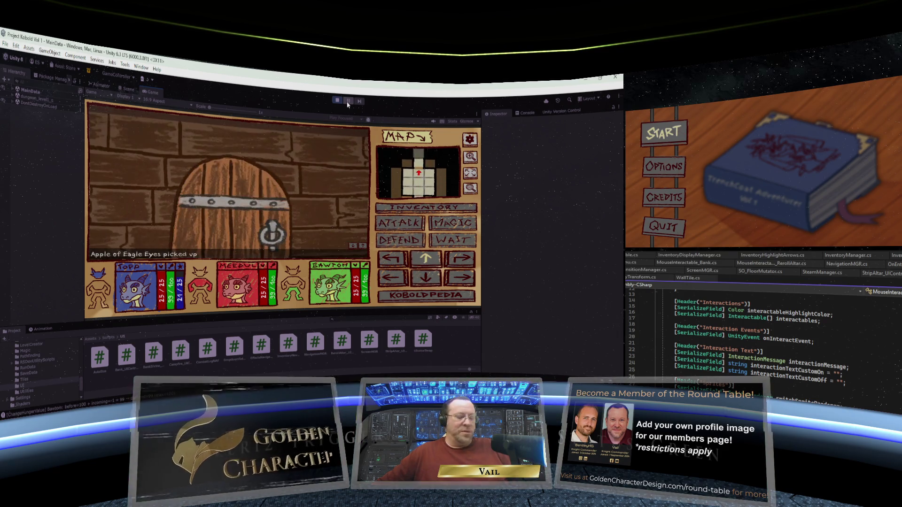
{"action": "key", "text": "w"}
{"action": "key", "text": "w"}
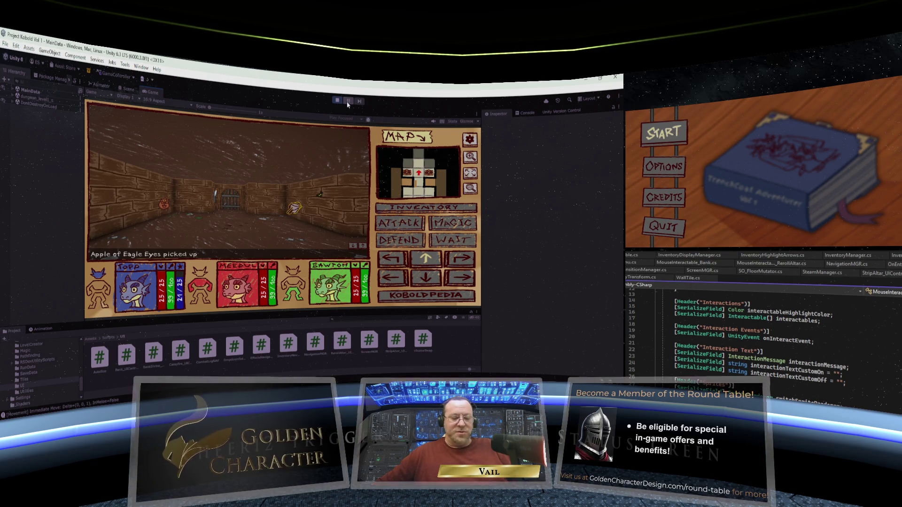
{"action": "key", "text": "w"}
{"action": "key", "text": "w"}
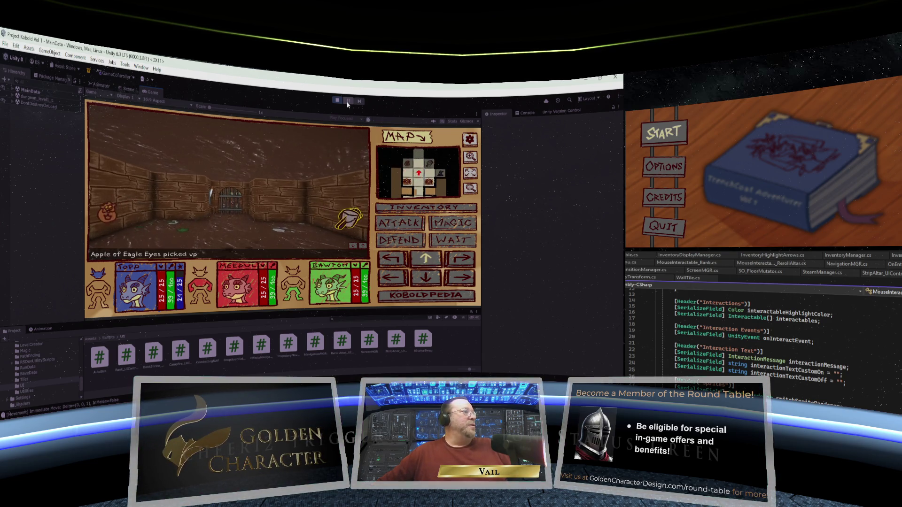
{"action": "key", "text": "q"}
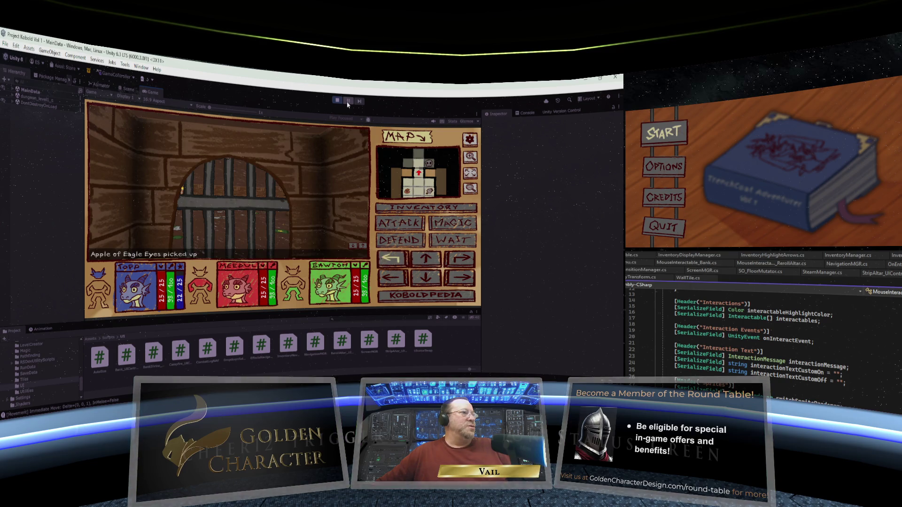
{"action": "key", "text": "space"}
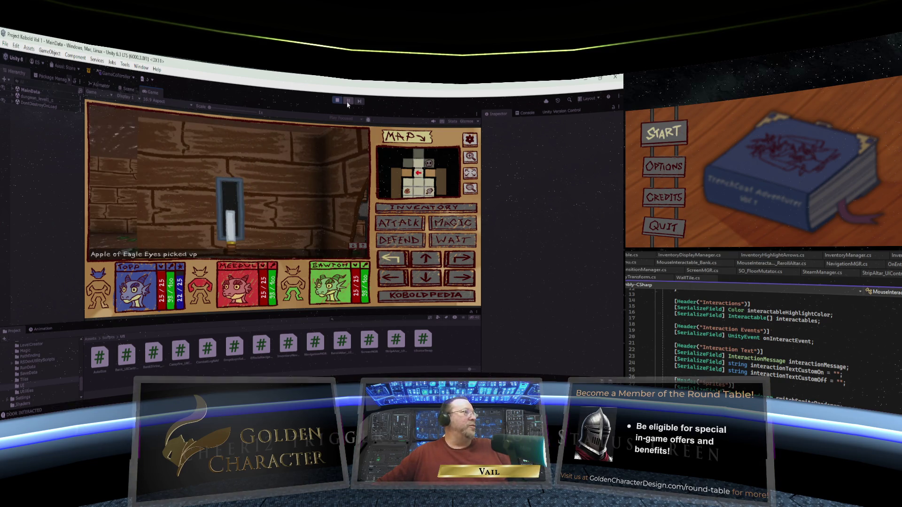
{"action": "key", "text": "e"}
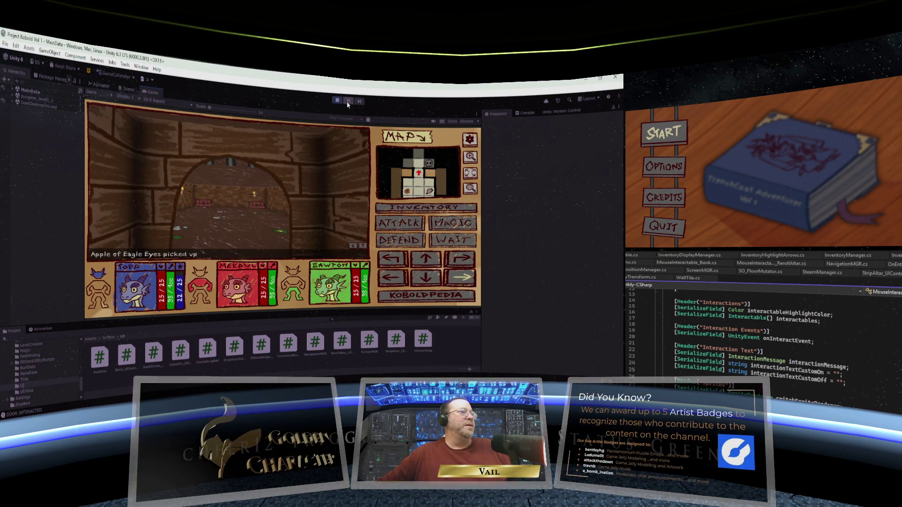
Loot the Mending Breastplate and the Club from the two chests.
{"action": "key", "text": "s"}
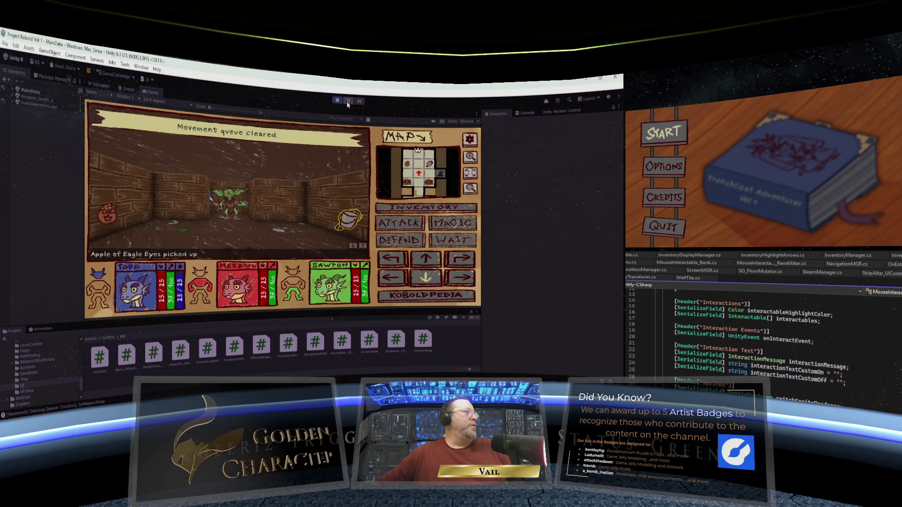
{"action": "key", "text": "w"}
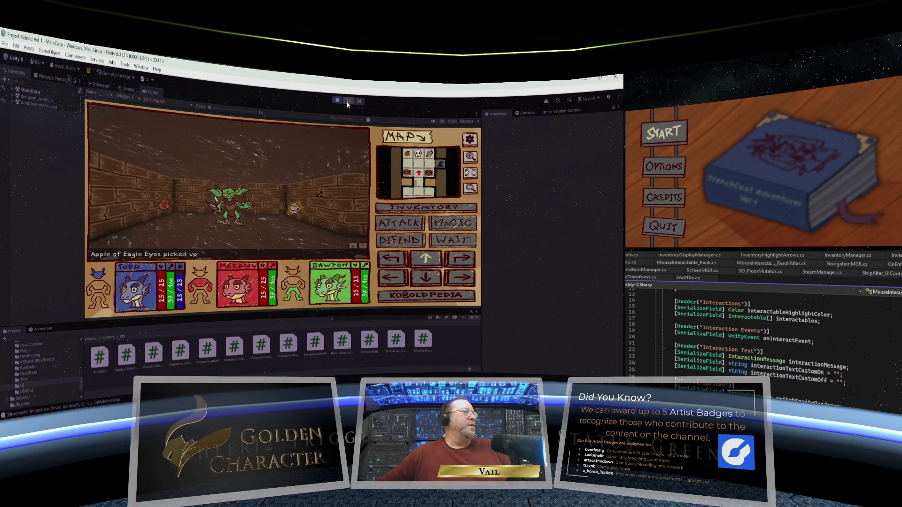
{"action": "key", "text": "q"}
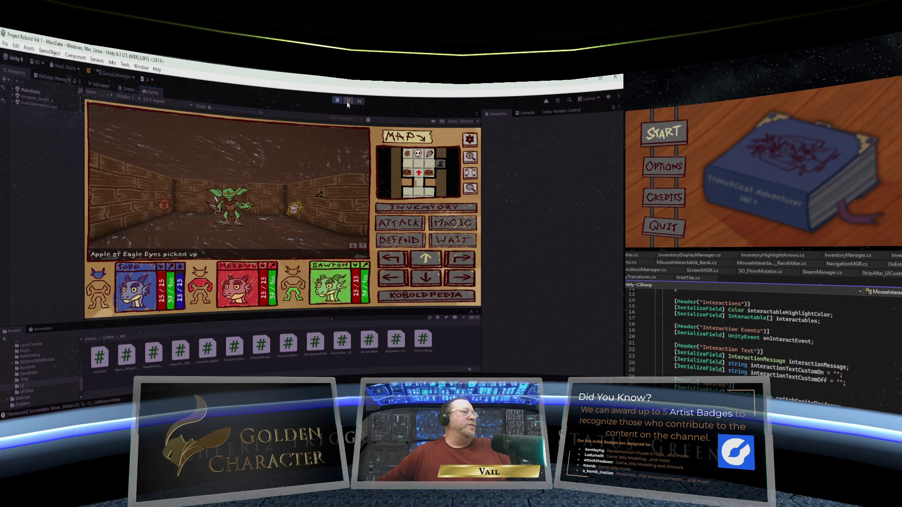
{"action": "key", "text": "e"}
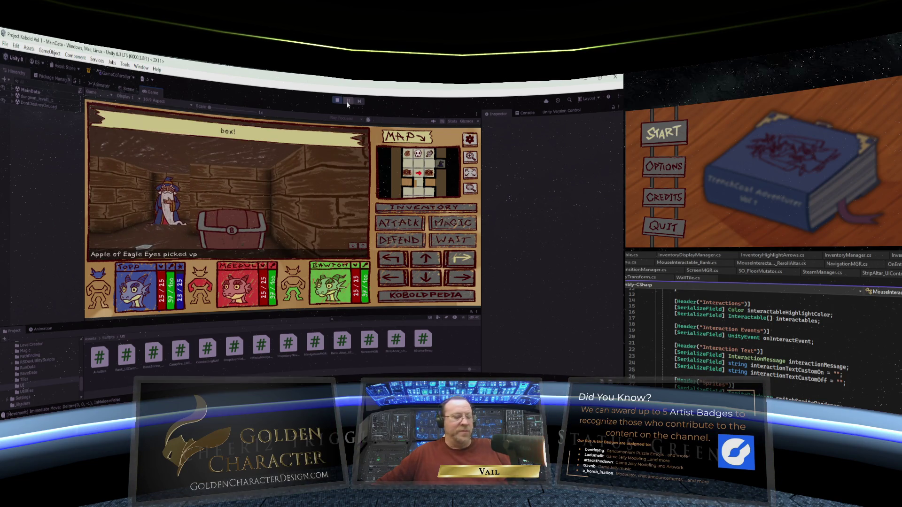
{"action": "key", "text": "space"}
{"action": "key", "text": "q"}
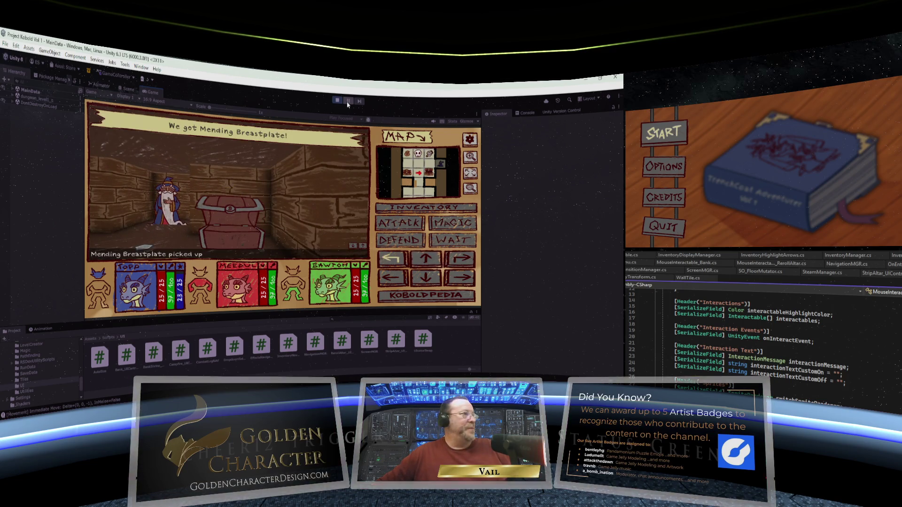
{"action": "key", "text": "q"}
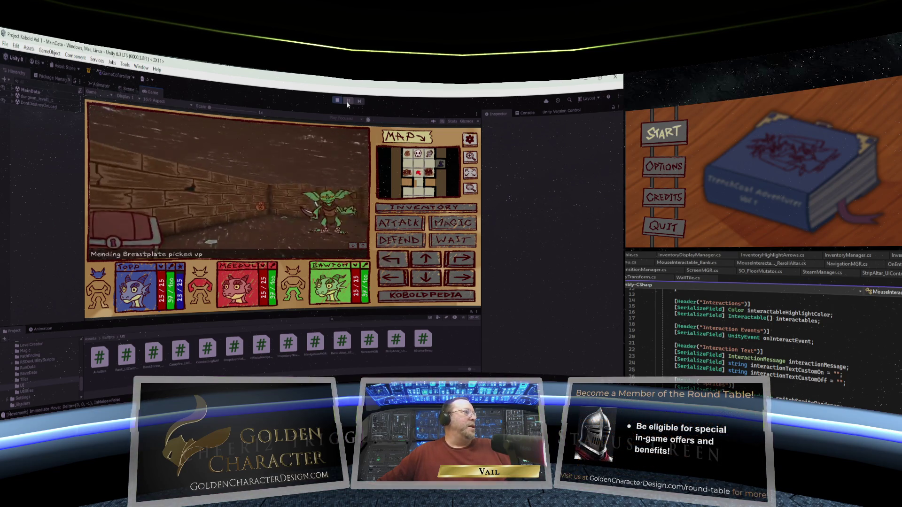
{"action": "key", "text": "space"}
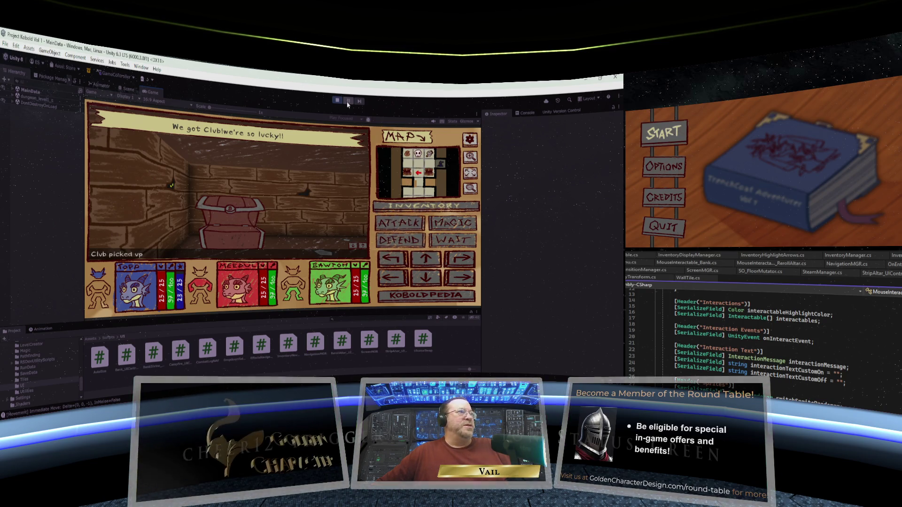
In the party inventory, equip the Club in a hand slot.
{"action": "key", "text": "i"}
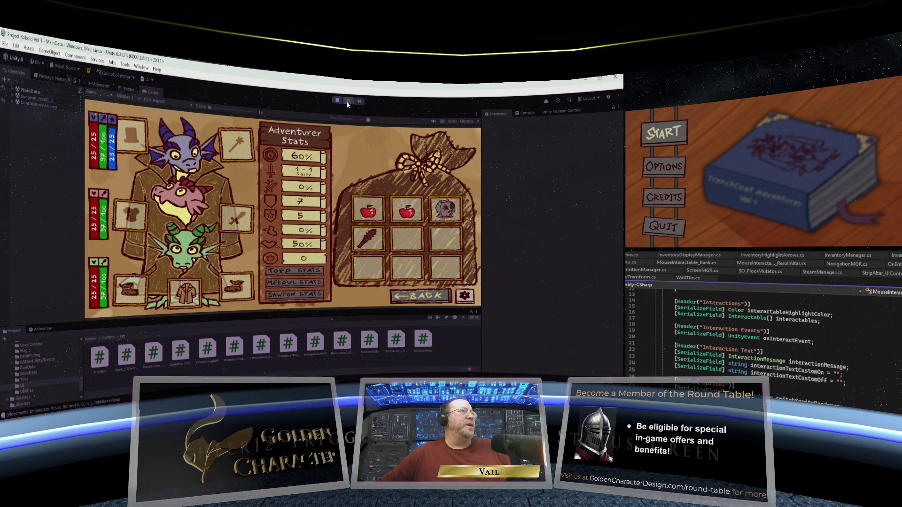
{"action": "key", "text": "Up"}
{"action": "key", "text": "Up"}
{"action": "key", "text": "Up"}
{"action": "key", "text": "Down"}
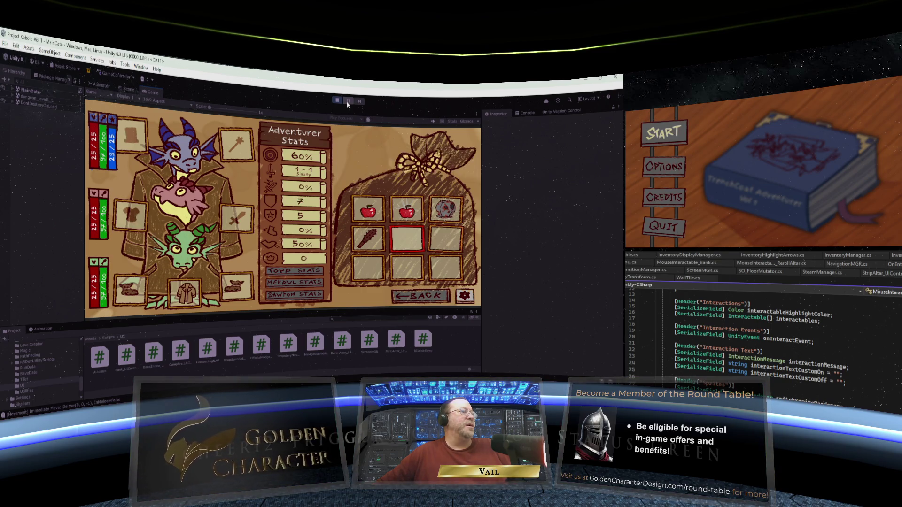
{"action": "key", "text": "Left"}
{"action": "key", "text": "Left"}
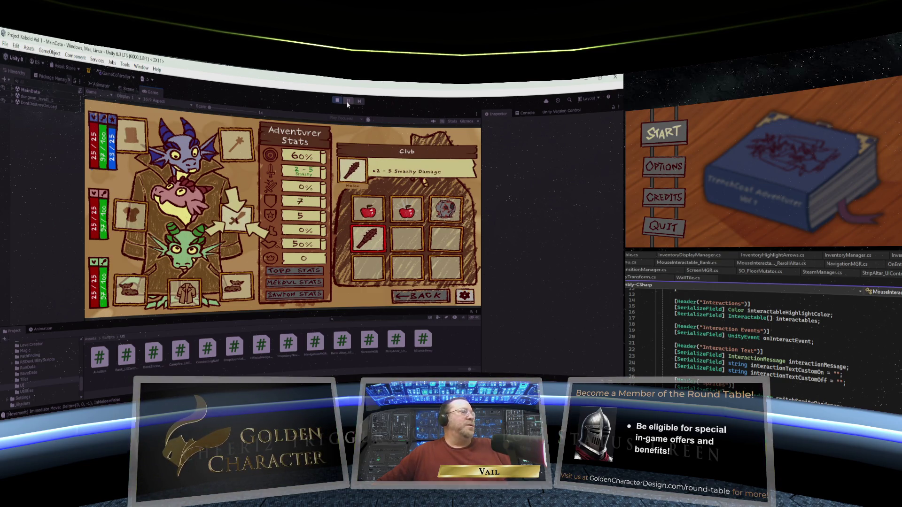
{"action": "key", "text": "Return"}
{"action": "key", "text": "Left"}
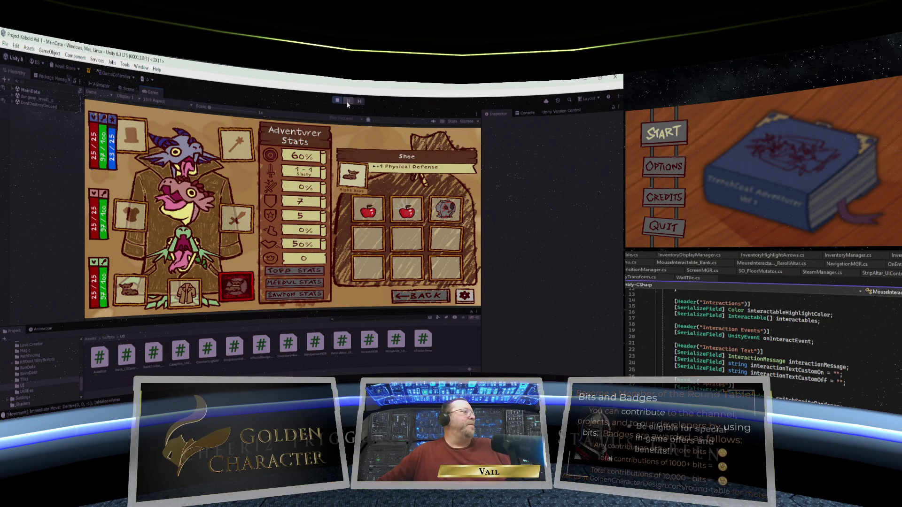
{"action": "key", "text": "Up"}
{"action": "key", "text": "p"}
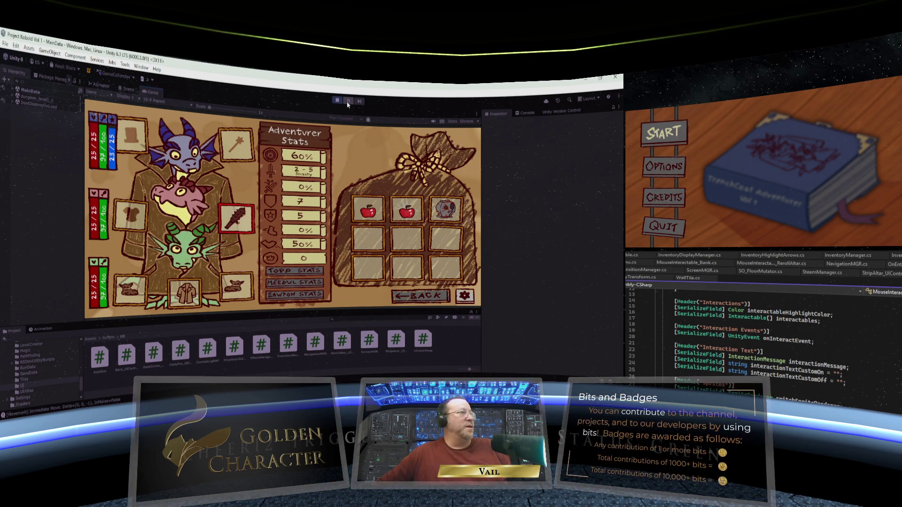
Put the Mending Breastplate into the chest armour slot.
{"action": "key", "text": "Right"}
{"action": "key", "text": "Right"}
{"action": "key", "text": "Up"}
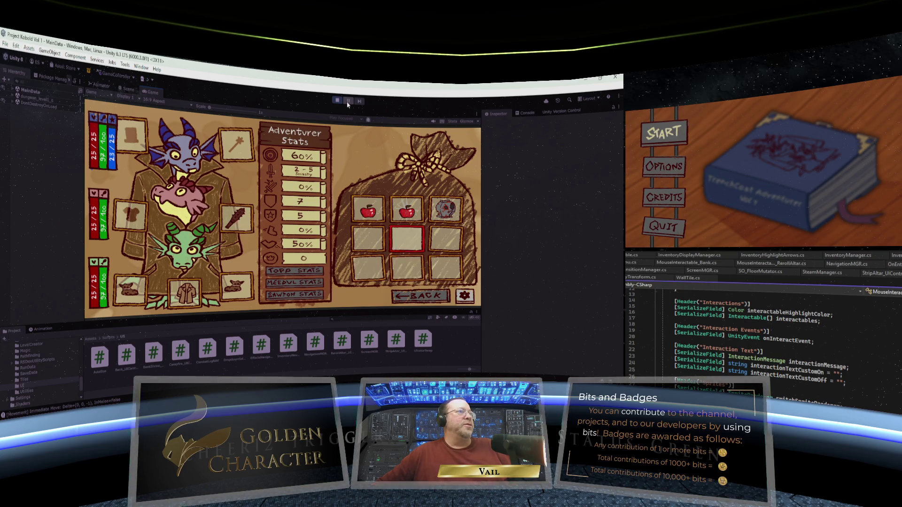
{"action": "key", "text": "Up"}
{"action": "key", "text": "Right"}
{"action": "key", "text": "e"}
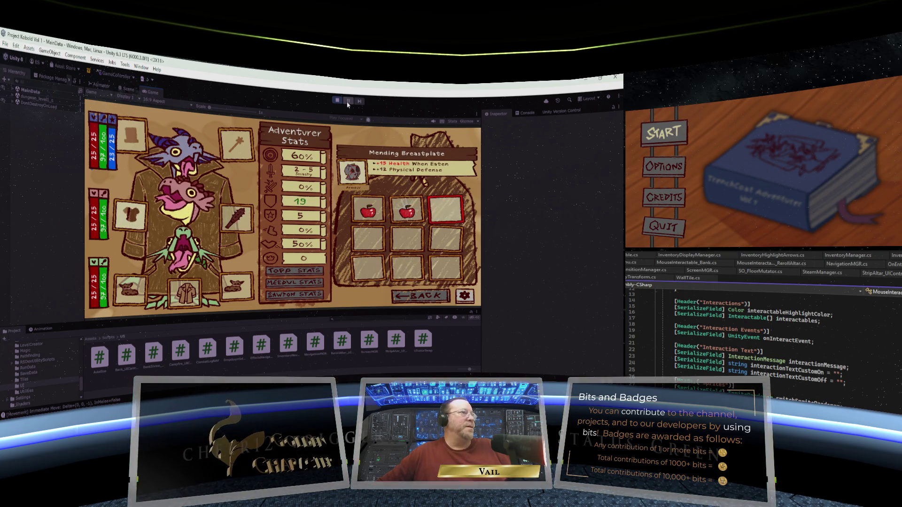
{"action": "key", "text": "Left"}
{"action": "key", "text": "Left"}
{"action": "key", "text": "Left"}
{"action": "key", "text": "Left"}
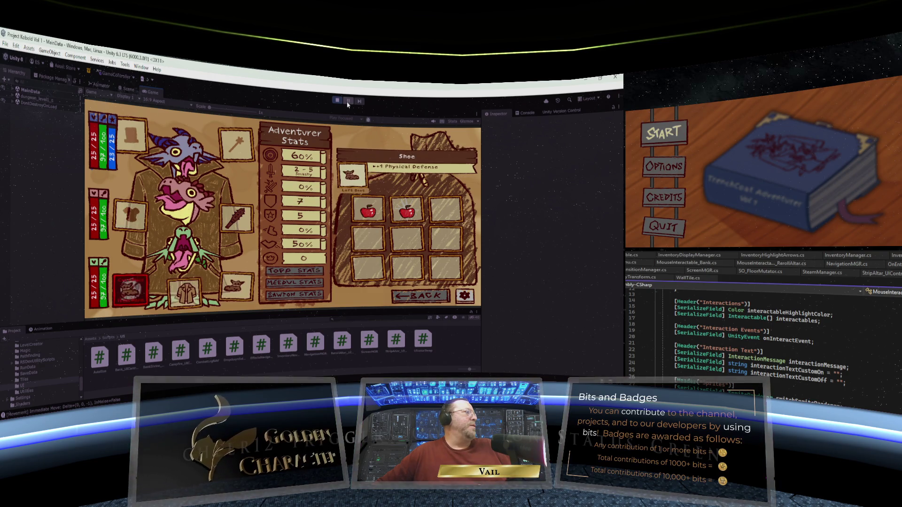
{"action": "key", "text": "Up"}
Leave the inventory, turn right toward the goblin corridor and line up a forward step.
{"action": "key", "text": "Right"}
{"action": "key", "text": "Right"}
{"action": "key", "text": "Right"}
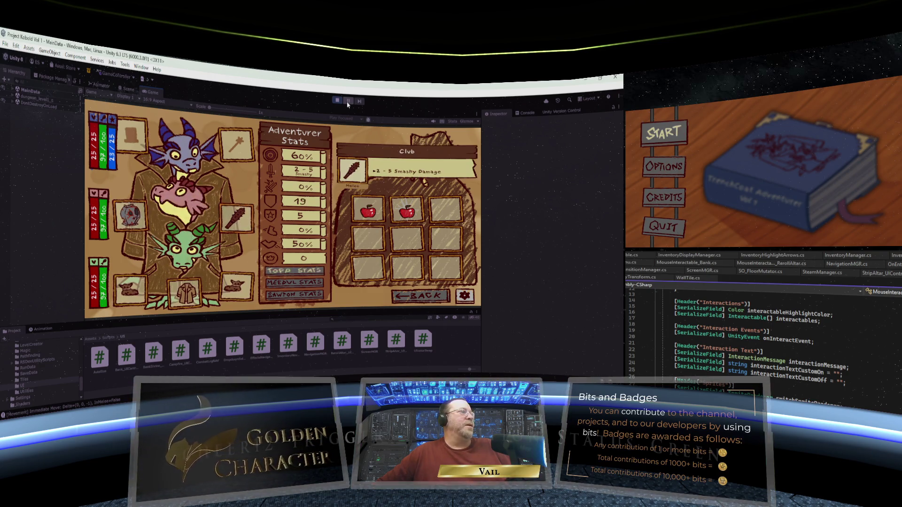
{"action": "key", "text": "Down"}
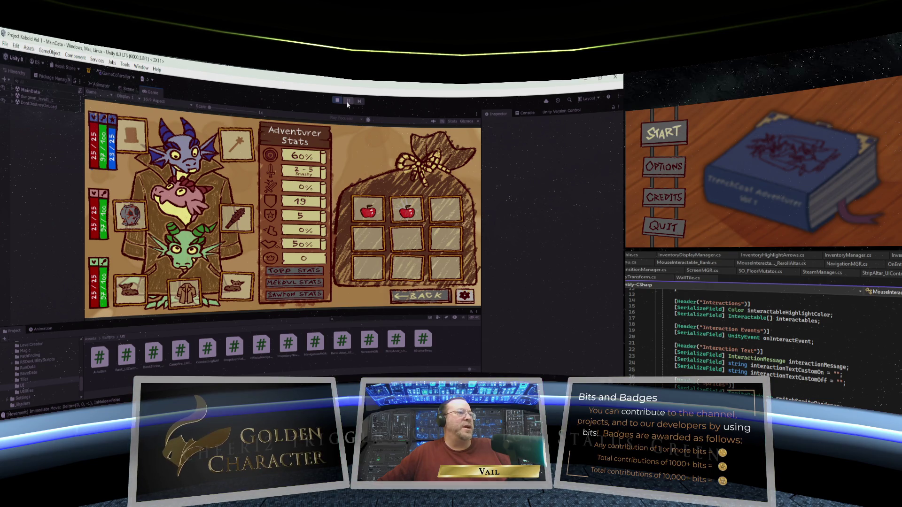
{"action": "key", "text": "e"}
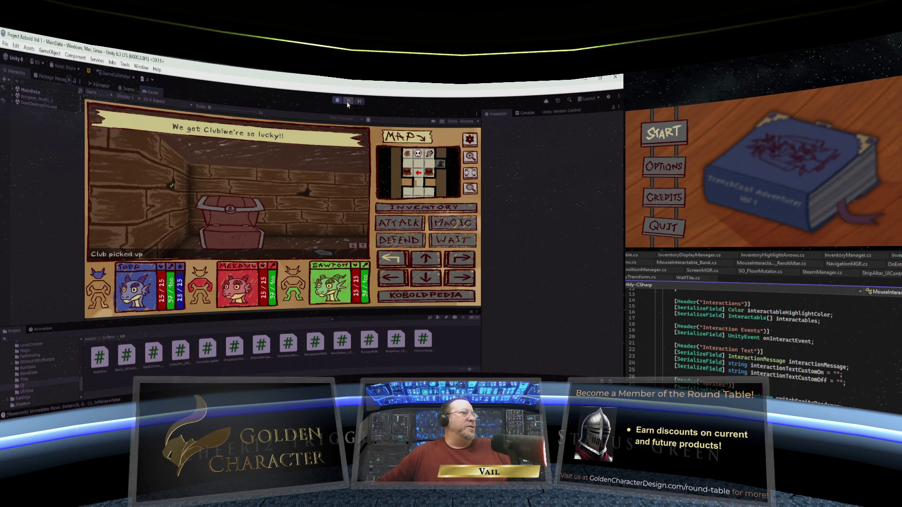
{"action": "key", "text": "Right"}
{"action": "key", "text": "Right"}
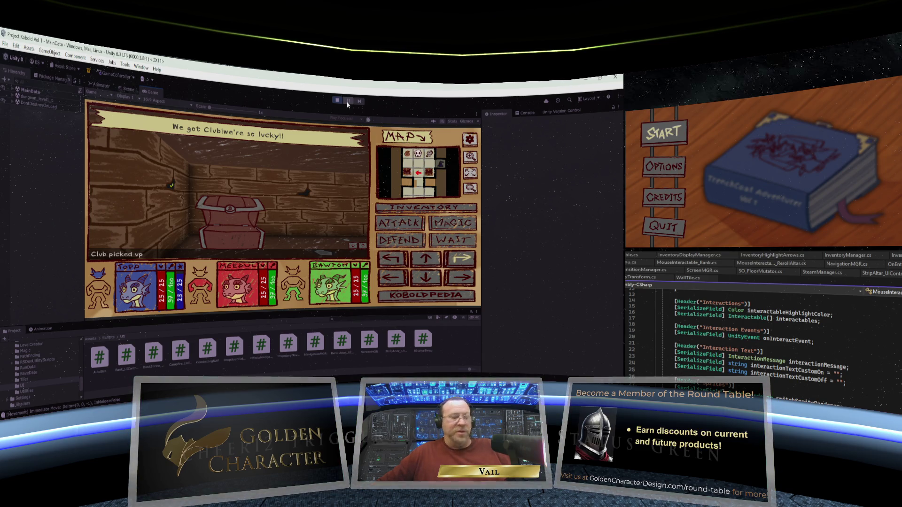
{"action": "key", "text": "Return"}
{"action": "key", "text": "Left"}
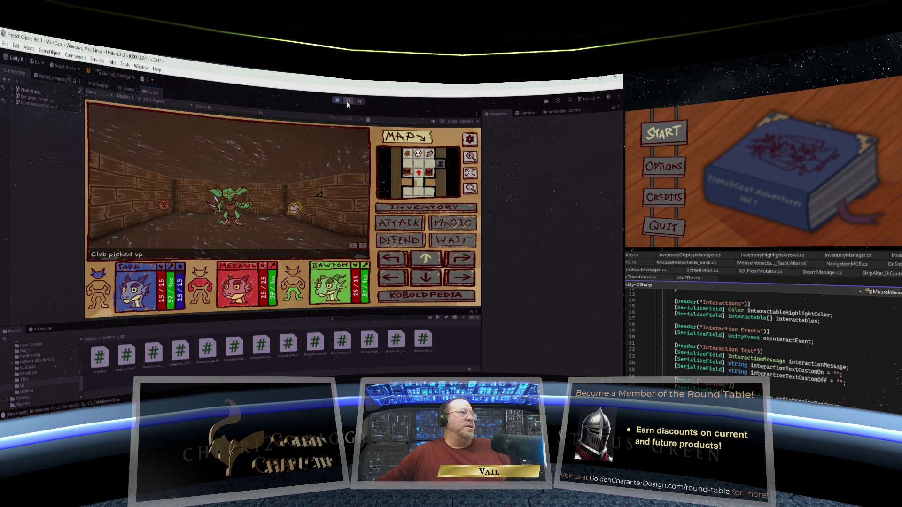
{"action": "key", "text": "Up"}
{"action": "key", "text": "Down"}
Step up to the goblin, attack it three times until it falls, then move one cell left.
{"action": "key", "text": "Return"}
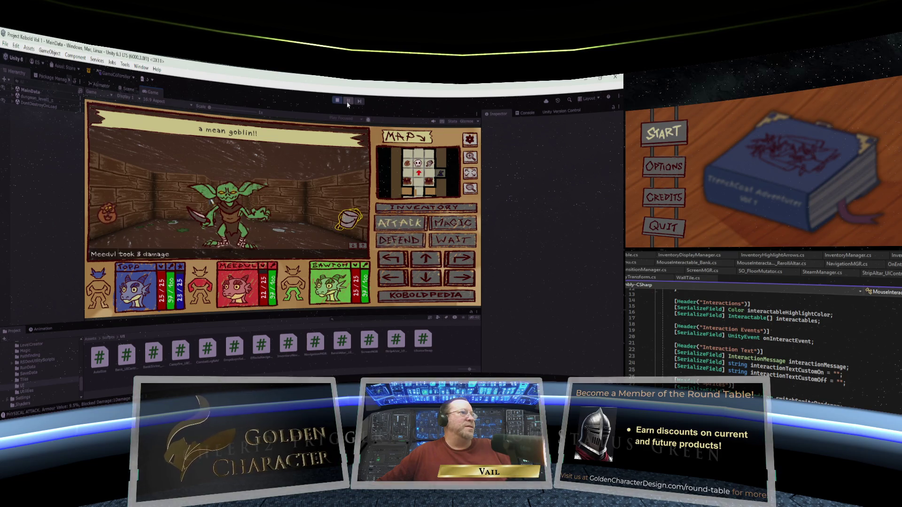
{"action": "key", "text": "Return"}
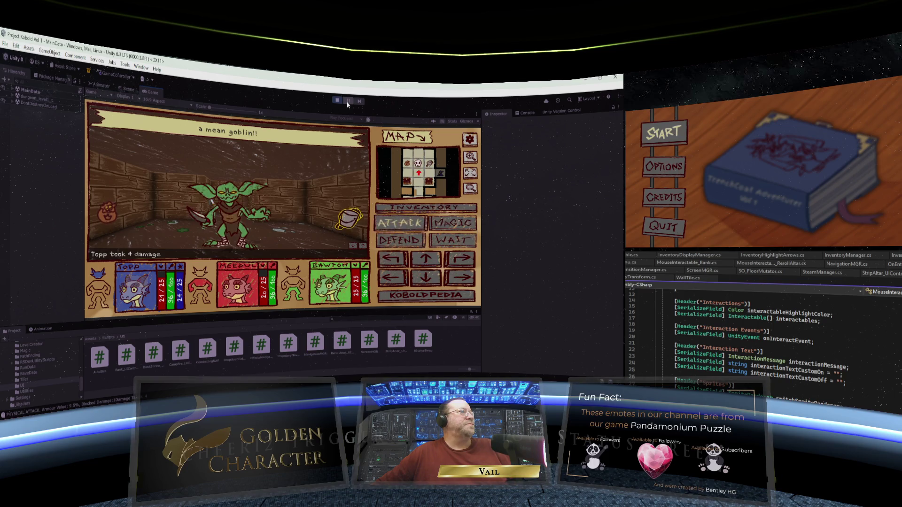
{"action": "key", "text": "Return"}
{"action": "key", "text": "Return"}
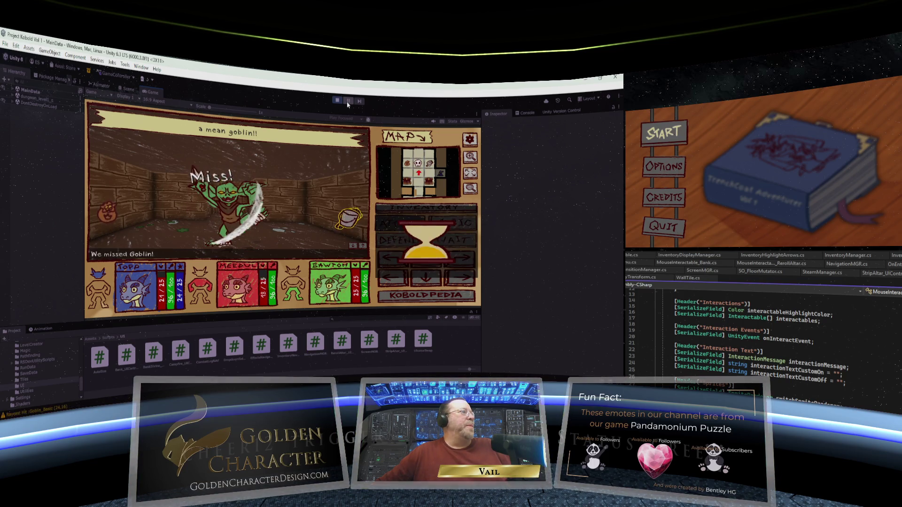
{"action": "key", "text": "Return"}
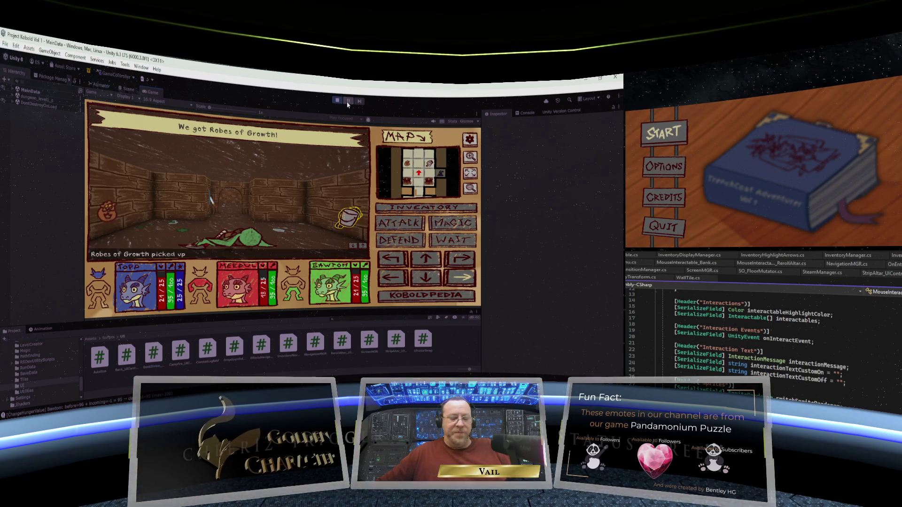
{"action": "key", "text": "a"}
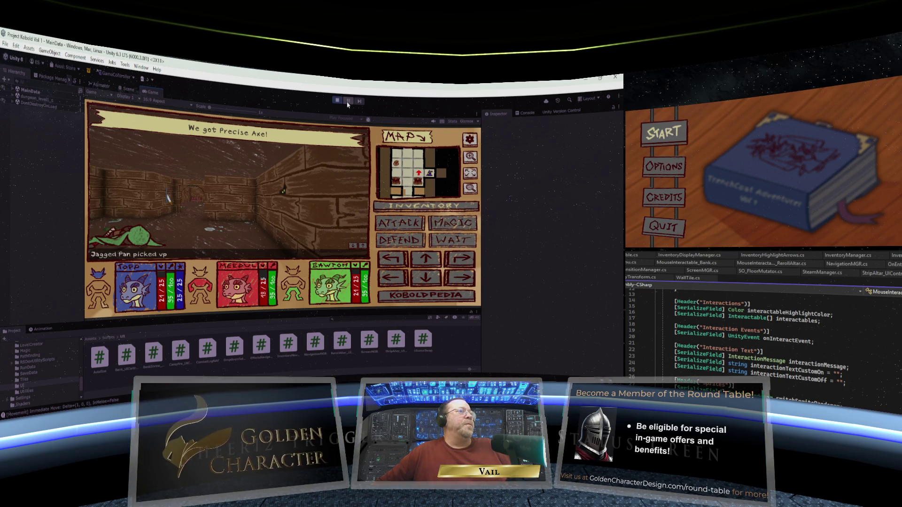
Open the inventory and compare the Brittle Bucket with the Jagged Pan, ending on the pan's stats.
{"action": "key", "text": "i"}
{"action": "key", "text": "w"}
{"action": "key", "text": "w"}
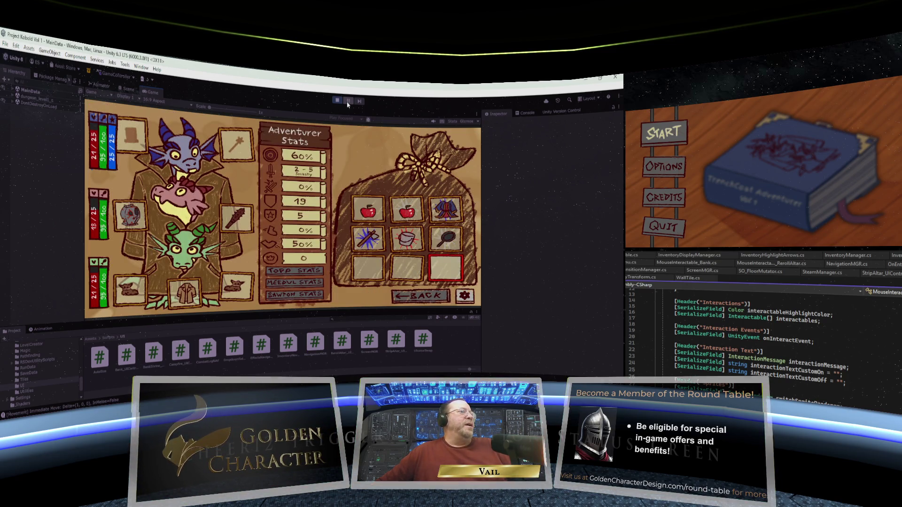
{"action": "key", "text": "a"}
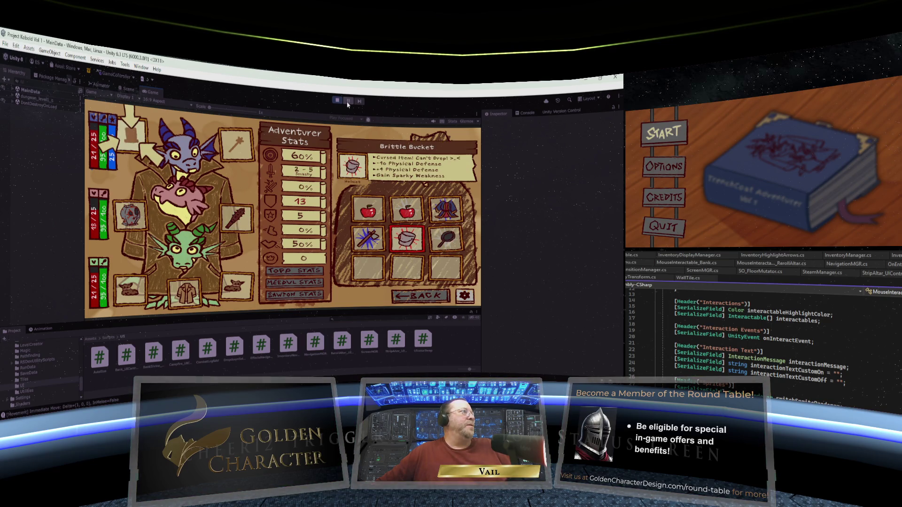
{"action": "key", "text": "s"}
{"action": "key", "text": "d"}
{"action": "key", "text": "w"}
{"action": "key", "text": "a"}
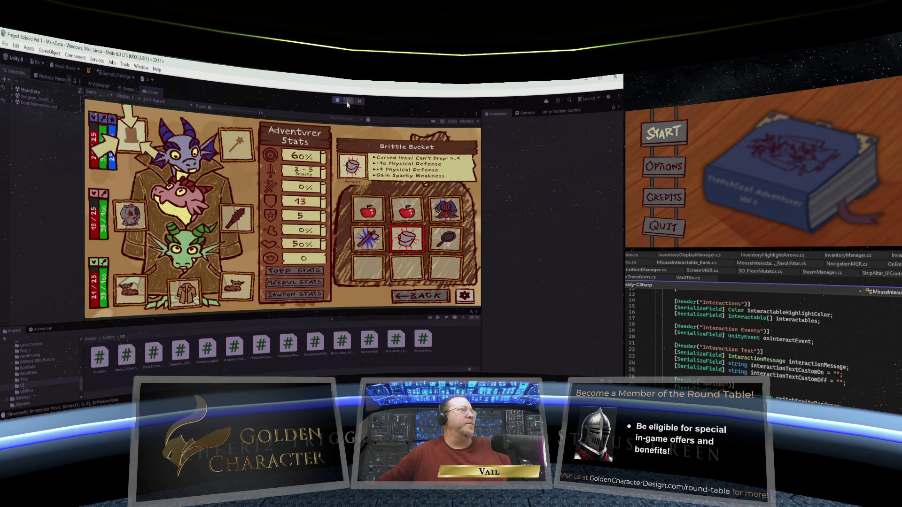
{"action": "key", "text": "d"}
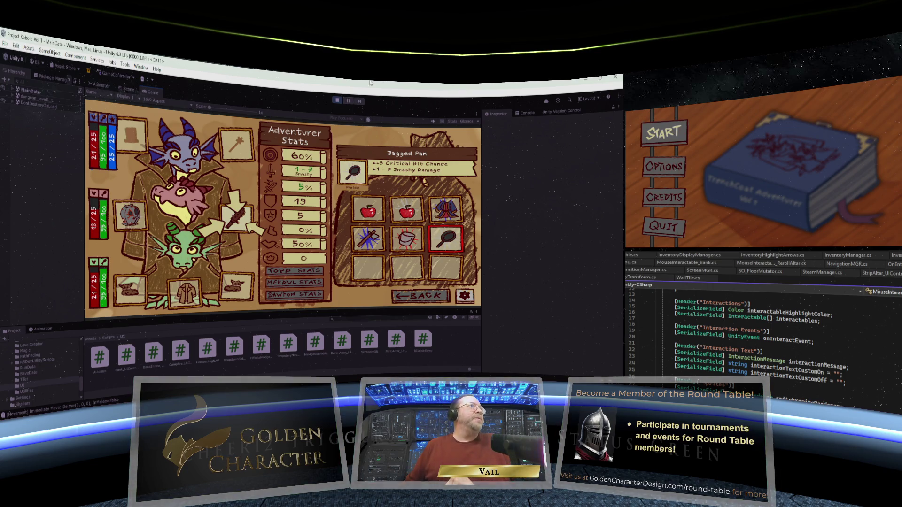
Exit Play mode and list the scene files in the project's Scenes folder.
{"action": "left_click", "coordinate": [333, 101]}
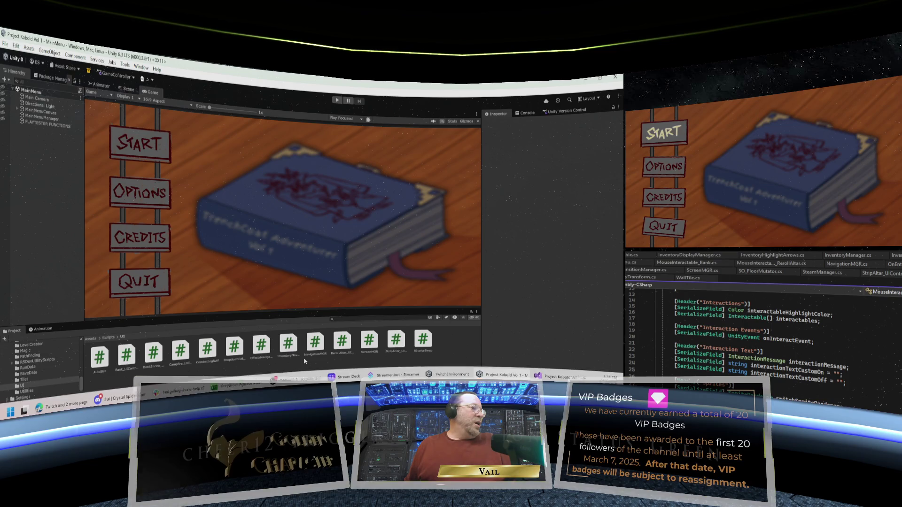
{"action": "scroll", "coordinate": [46, 372], "scroll_direction": "up", "scroll_amount": 3}
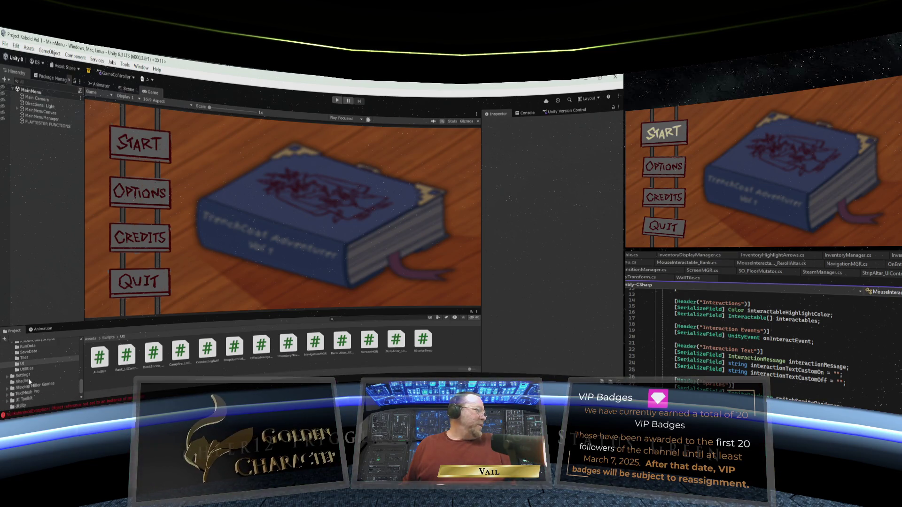
{"action": "scroll", "coordinate": [26, 370], "scroll_direction": "up", "scroll_amount": 3}
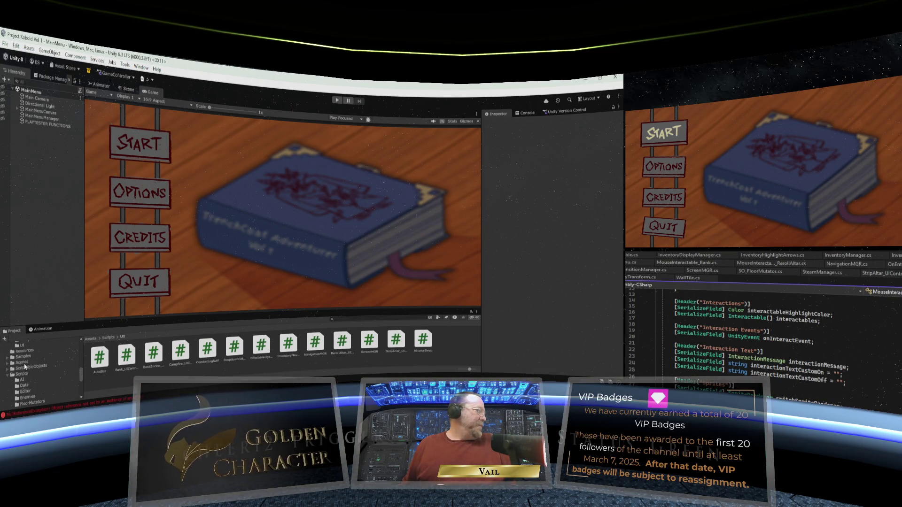
{"action": "left_click", "coordinate": [22, 362]}
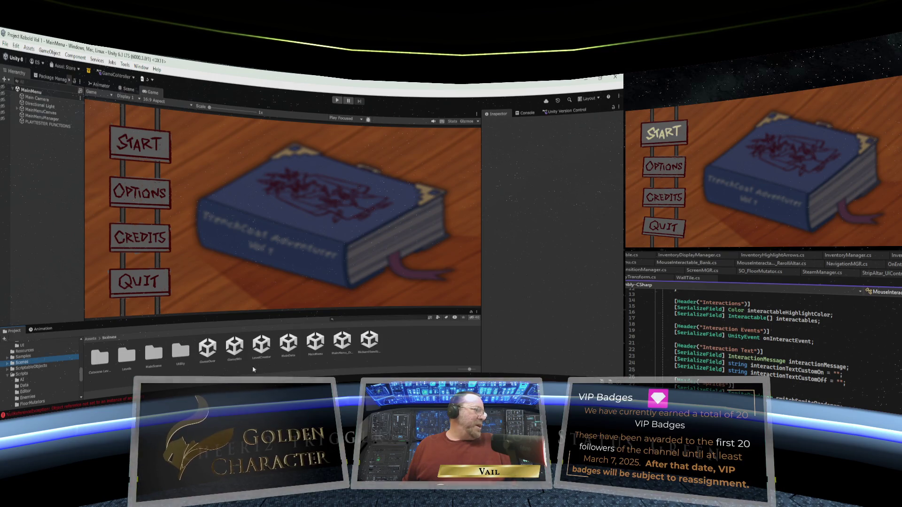
Open the MainData scene and save it.
{"action": "double_click", "coordinate": [288, 344]}
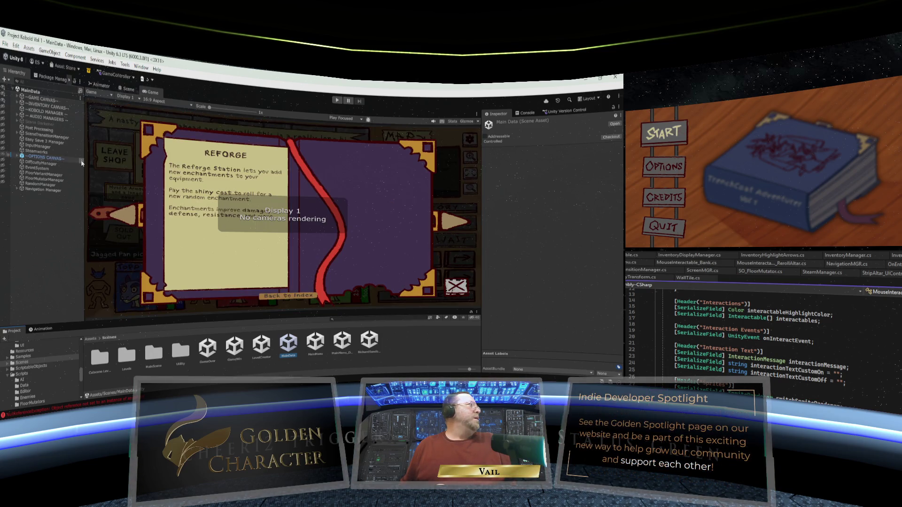
{"action": "left_click", "coordinate": [6, 45]}
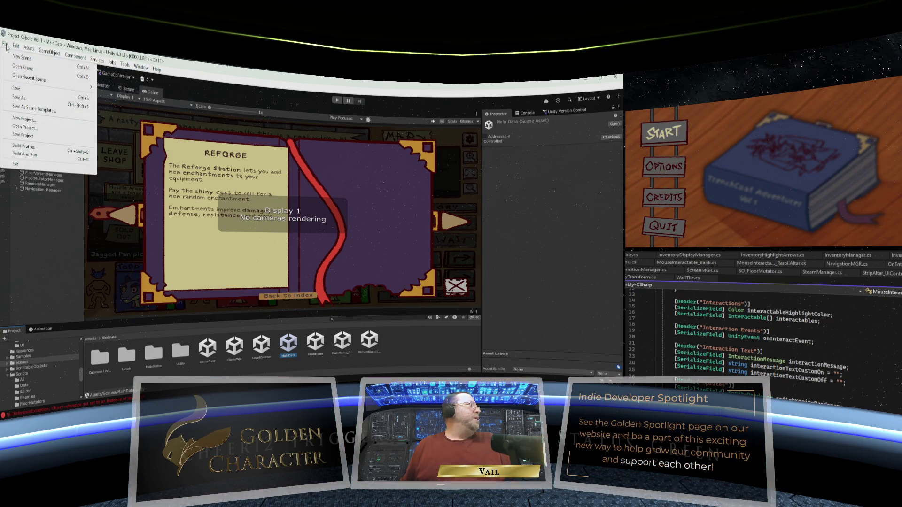
{"action": "left_click", "coordinate": [16, 88]}
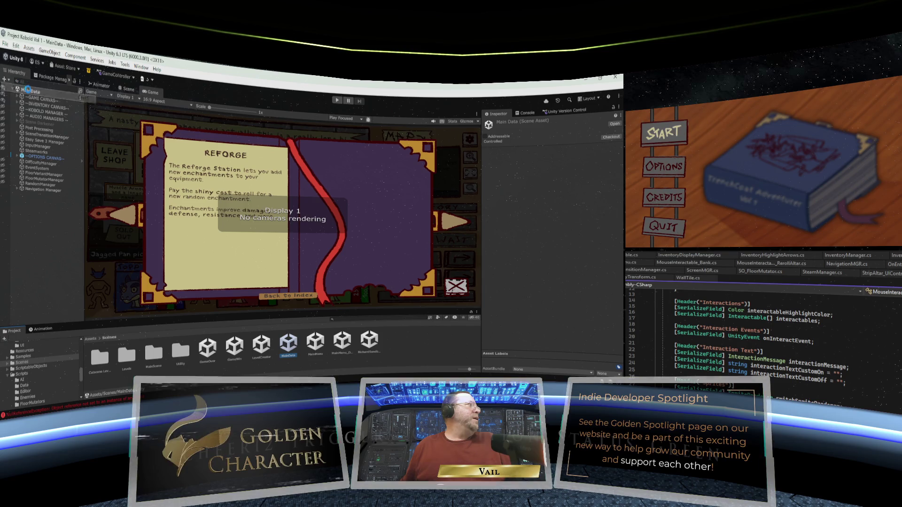
Check in the pending changes in Unity Version Control with the summary 'Fixed intera'.
{"action": "left_click", "coordinate": [567, 112]}
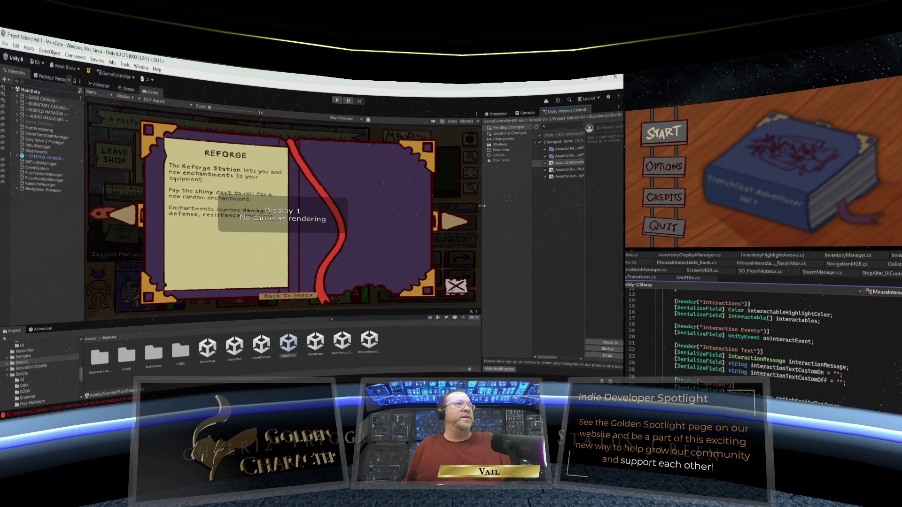
{"action": "left_click_drag", "start_coordinate": [482, 207], "coordinate": [403, 207]}
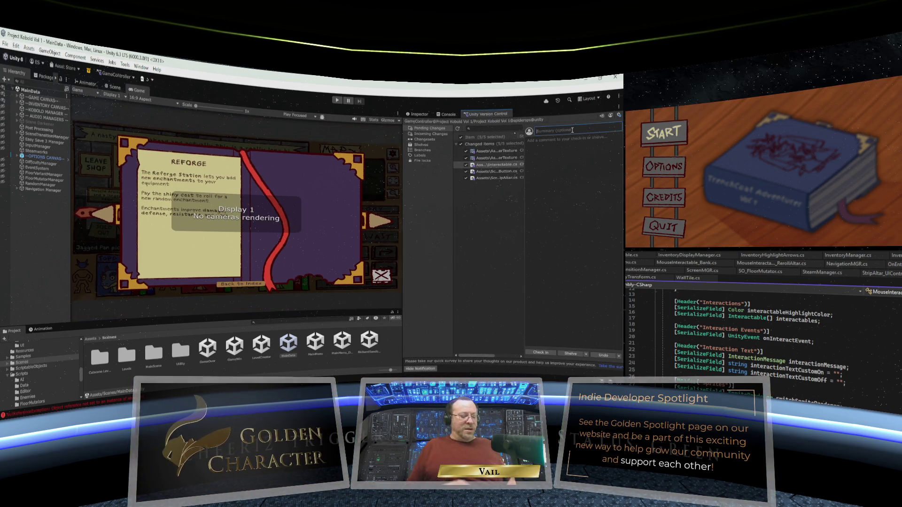
{"action": "type", "text": "Fixed"}
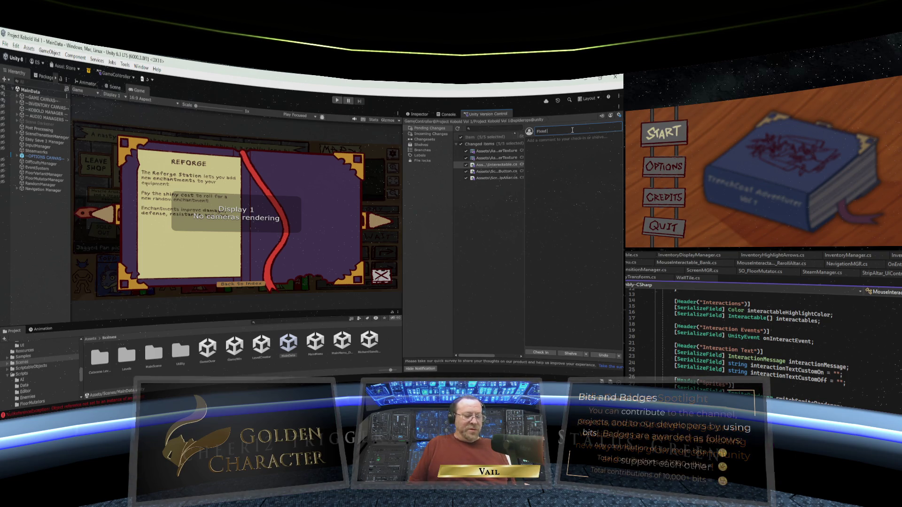
{"action": "type", "text": " interaction with switches"}
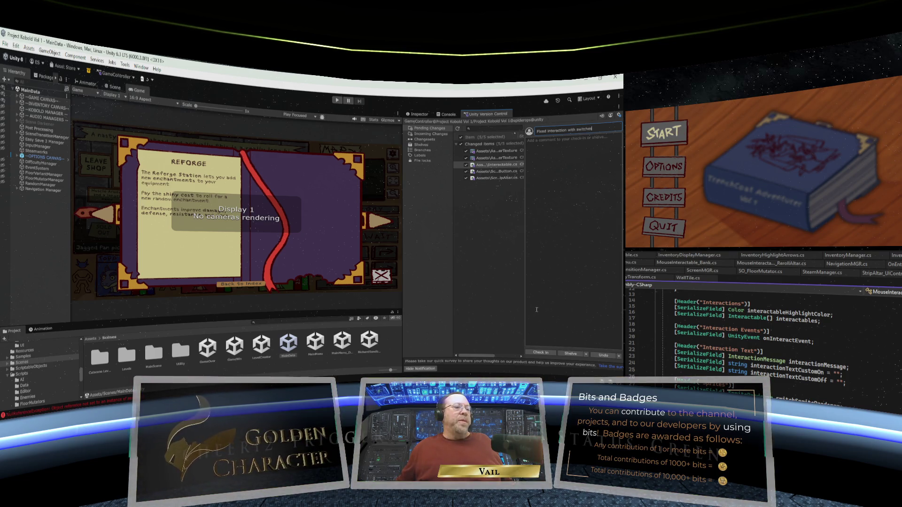
{"action": "left_click", "coordinate": [538, 353]}
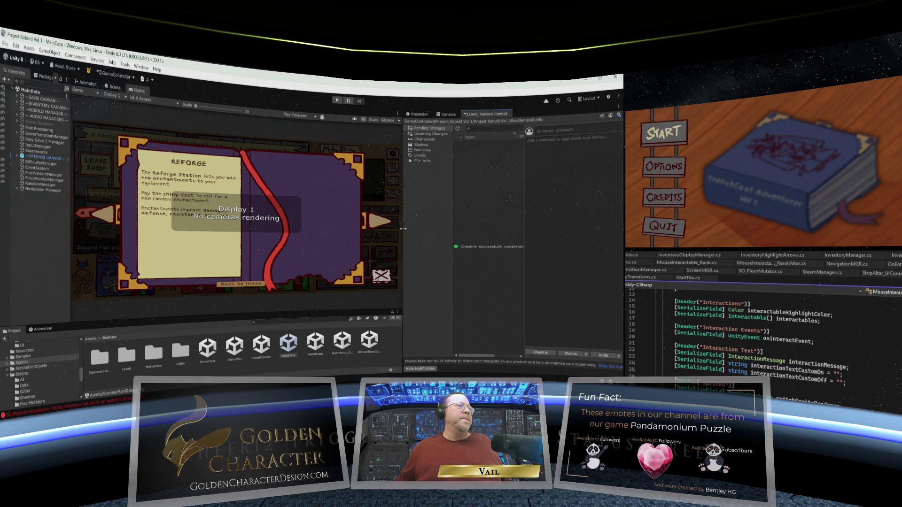
{"action": "left_click_drag", "start_coordinate": [404, 229], "coordinate": [477, 224]}
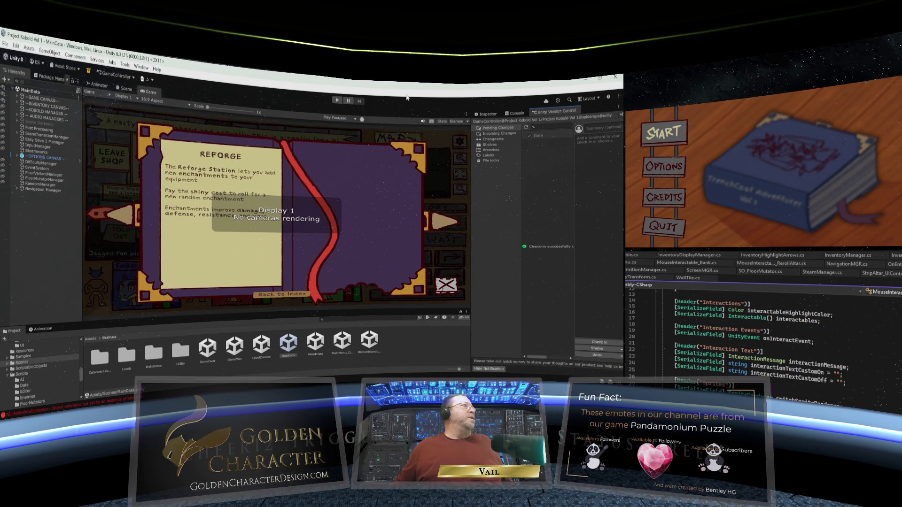
{"action": "left_click", "coordinate": [488, 114]}
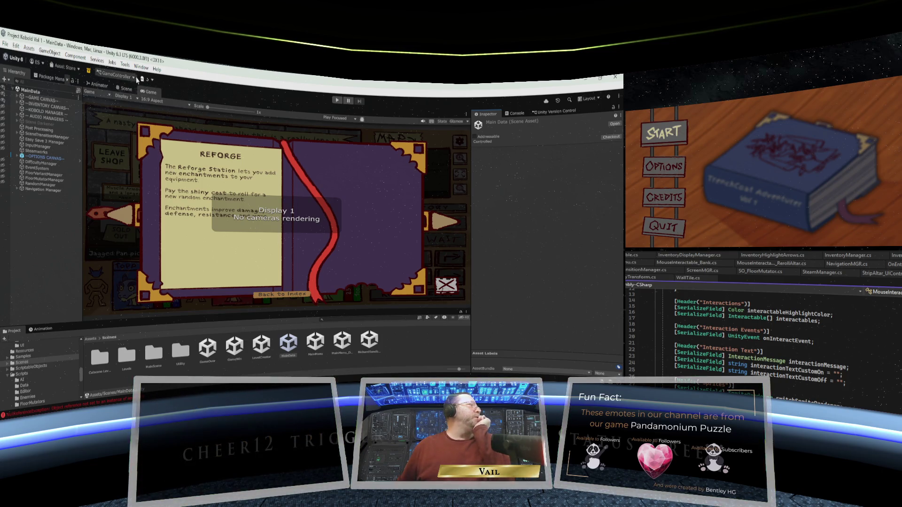
Expand GAME CANVAS, MainOverlay and Viewport, then hide INVENTORY CANVAS and Koboldpedia in the Scene view.
{"action": "left_click", "coordinate": [16, 97]}
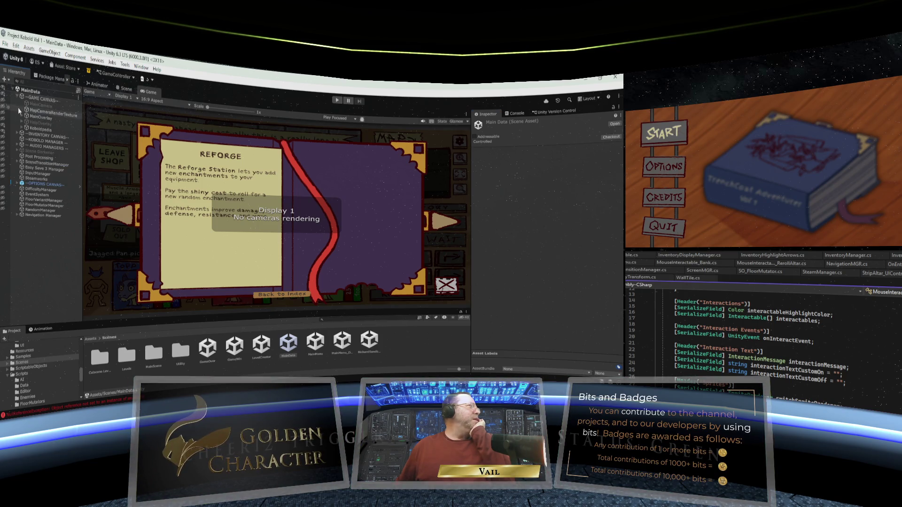
{"action": "left_click", "coordinate": [22, 116]}
{"action": "left_click", "coordinate": [126, 88]}
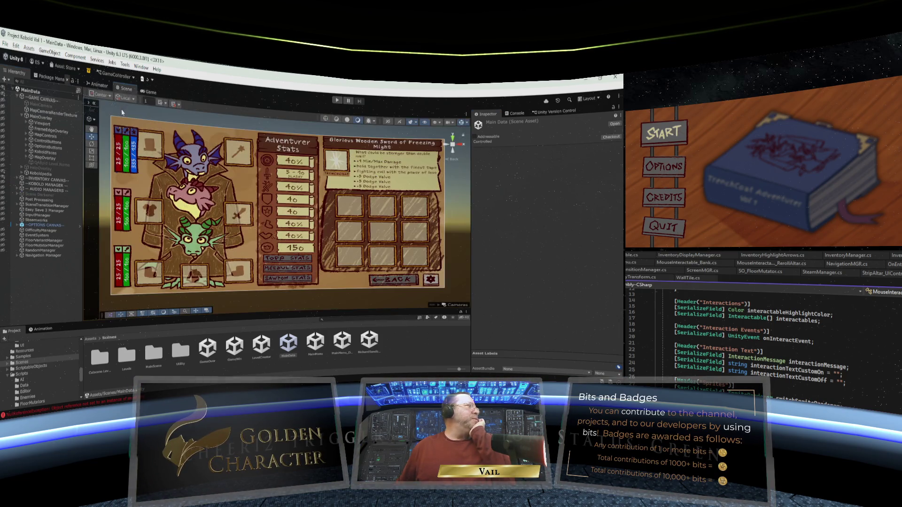
{"action": "left_click", "coordinate": [26, 124]}
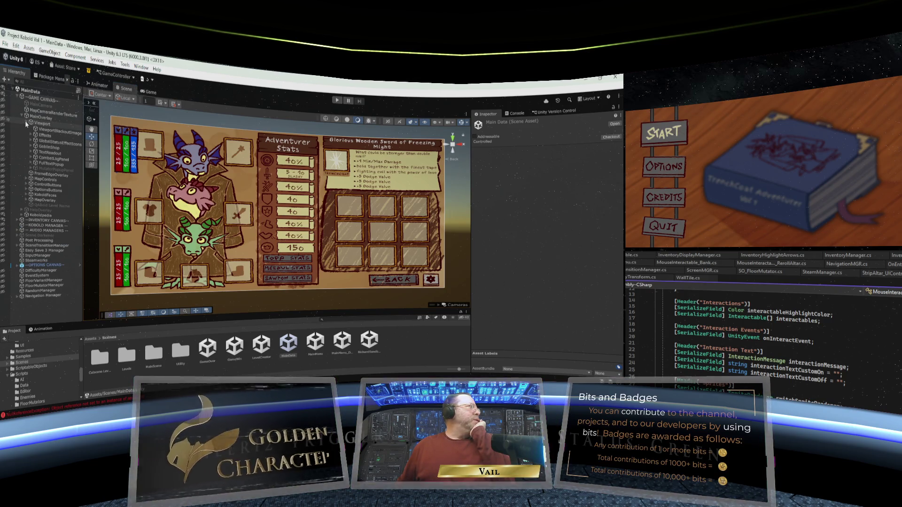
{"action": "left_click", "coordinate": [4, 221]}
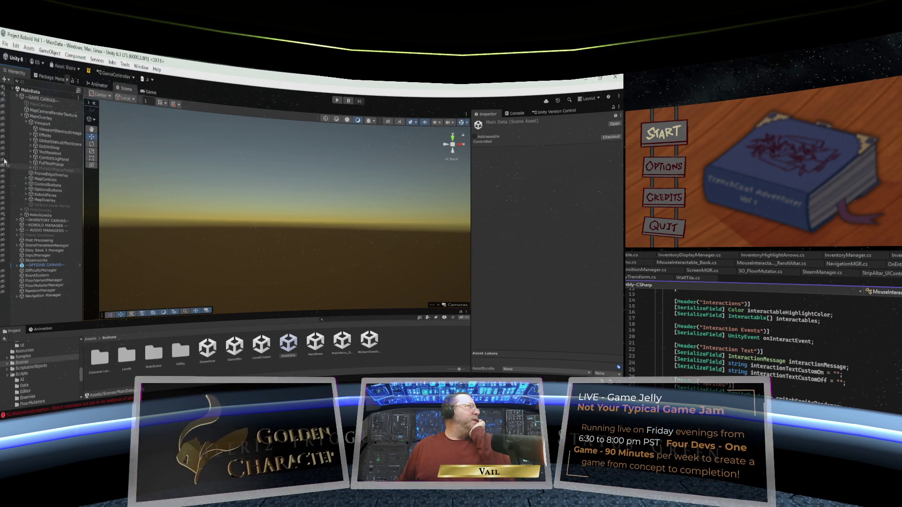
{"action": "left_click", "coordinate": [3, 97]}
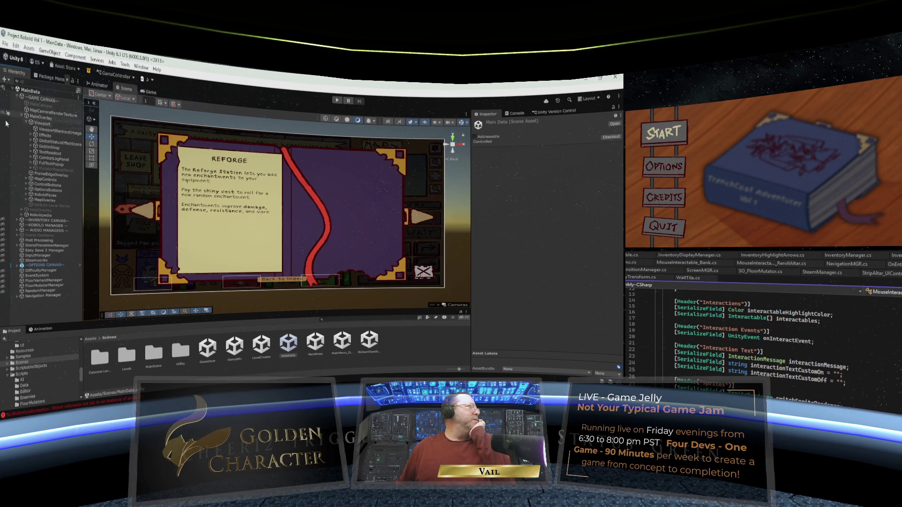
{"action": "left_click", "coordinate": [3, 215]}
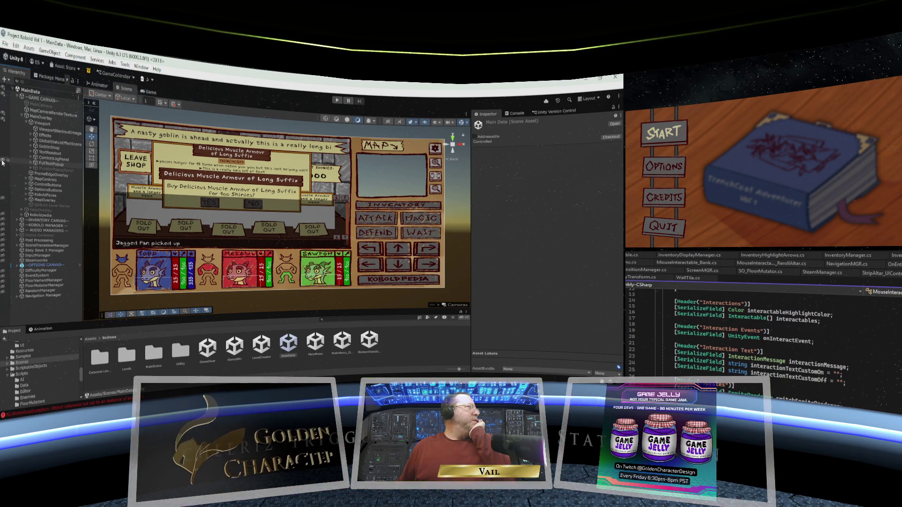
Toggle the goblin banner, expand GoblinShop and ShopAssets, and hide the buy-confirmation popup.
{"action": "left_click", "coordinate": [3, 153]}
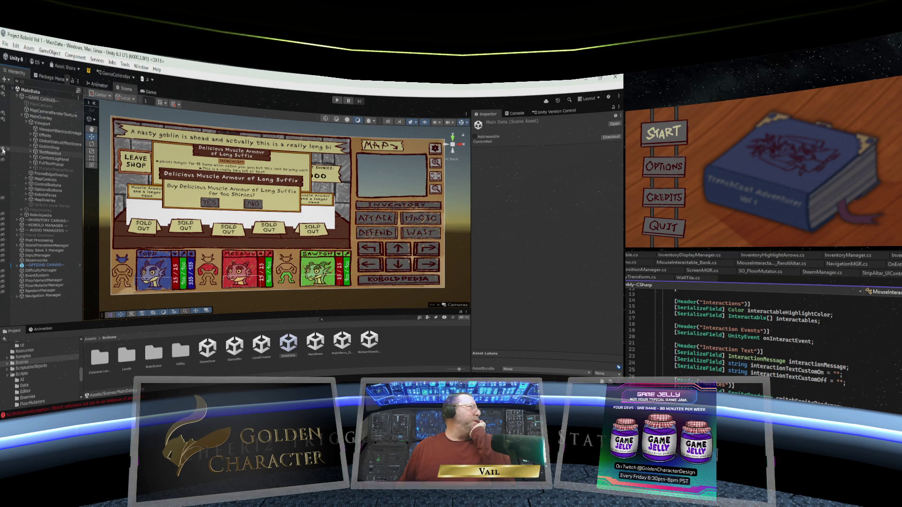
{"action": "left_click", "coordinate": [3, 151]}
{"action": "left_click", "coordinate": [3, 151]}
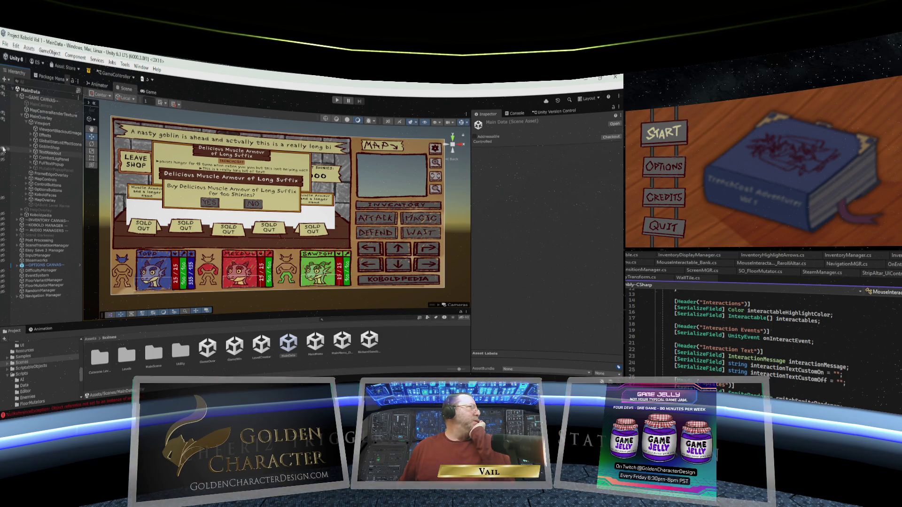
{"action": "left_click", "coordinate": [32, 147]}
{"action": "left_click", "coordinate": [34, 153]}
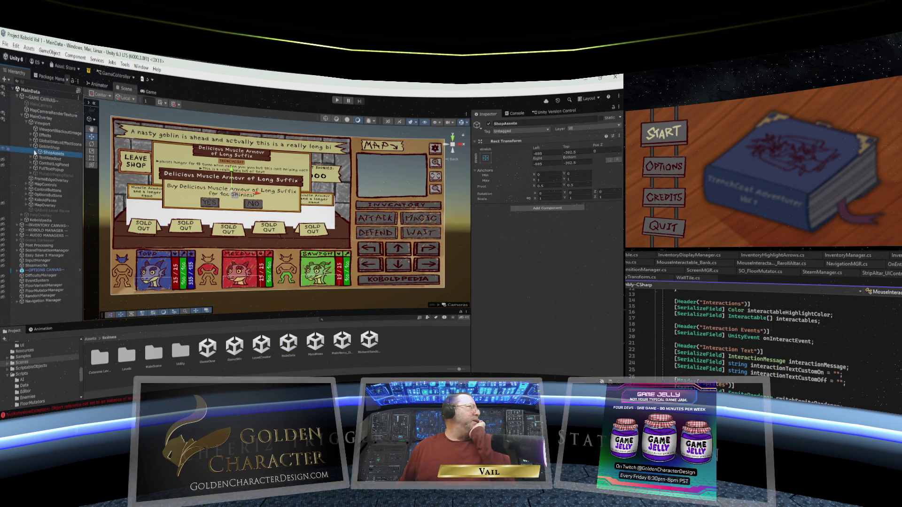
{"action": "left_click", "coordinate": [36, 153]}
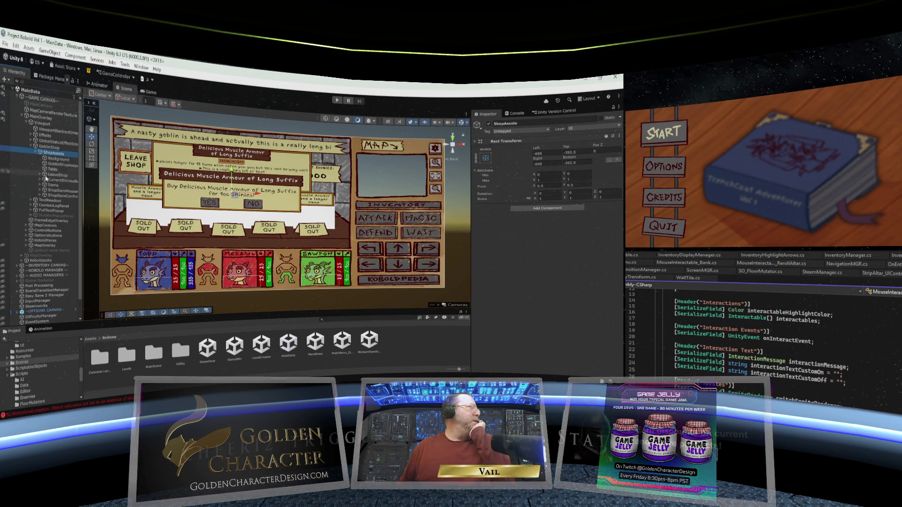
{"action": "left_click", "coordinate": [2, 194]}
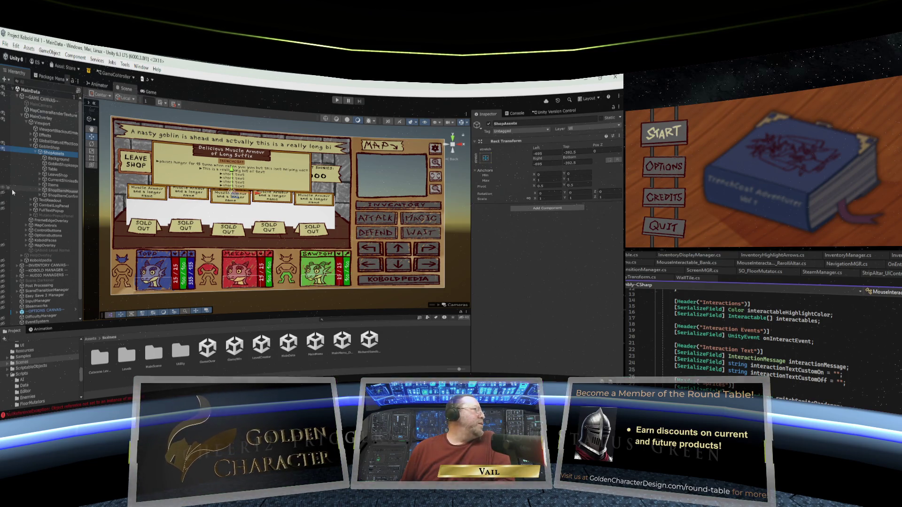
Expand Items and ShopItem_1, then select its ItemNameBackground object.
{"action": "left_click", "coordinate": [40, 185]}
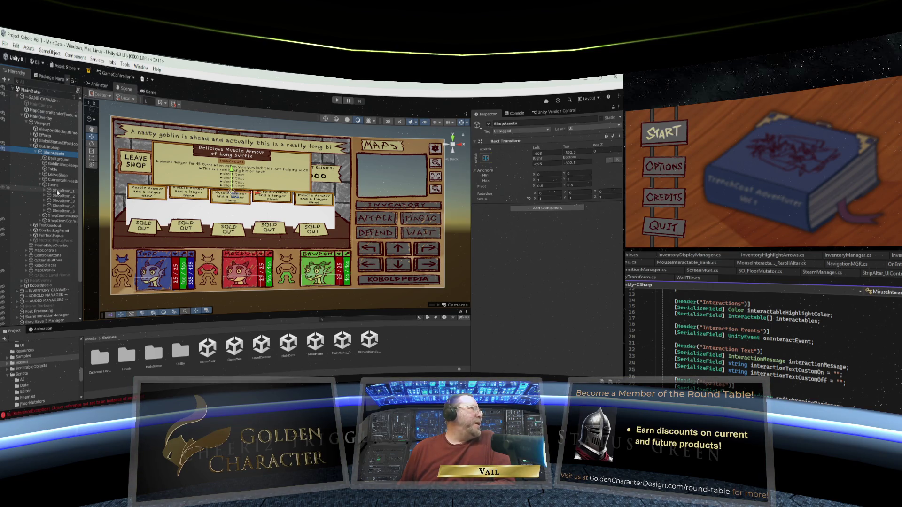
{"action": "left_click", "coordinate": [46, 192]}
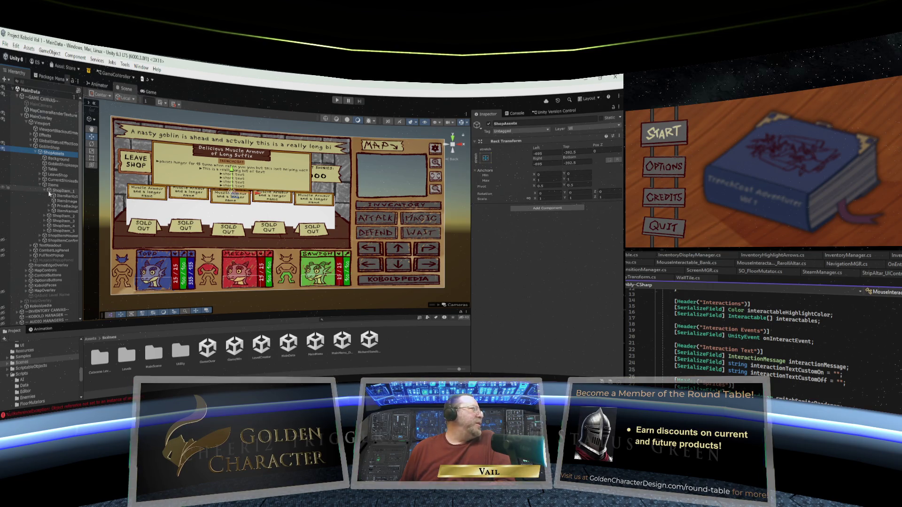
{"action": "left_click", "coordinate": [65, 211]}
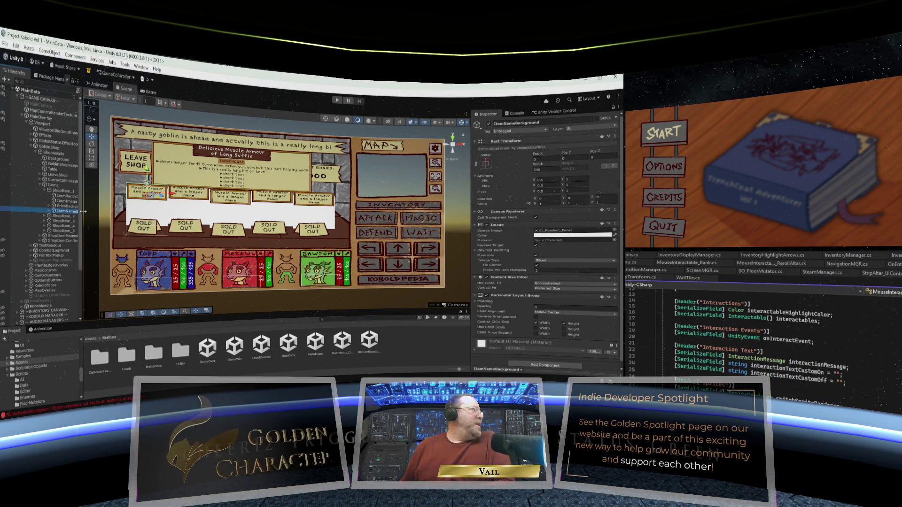
Widen the Hierarchy and review ShopItem_1, ItemNameBackground, PriceBackground, ItemImage and ItemNameText settings.
{"action": "left_click_drag", "start_coordinate": [84, 212], "coordinate": [99, 212]}
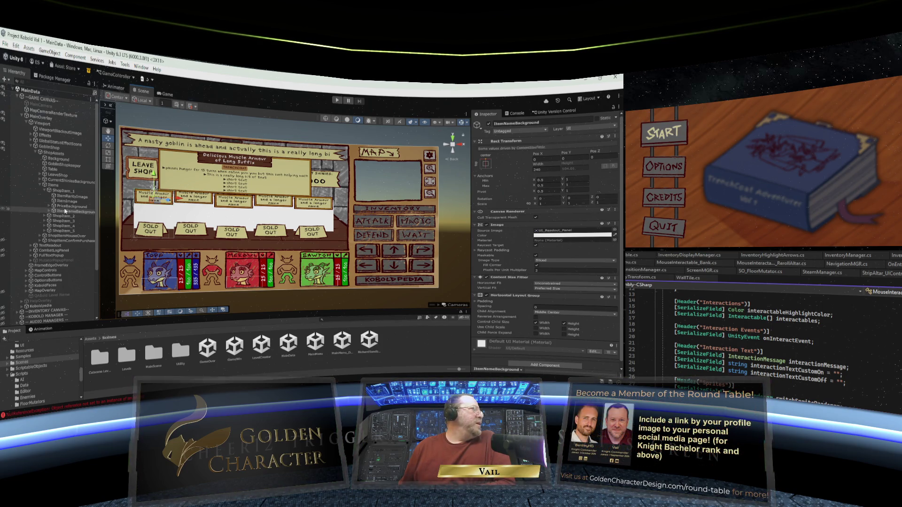
{"action": "left_click", "coordinate": [60, 191]}
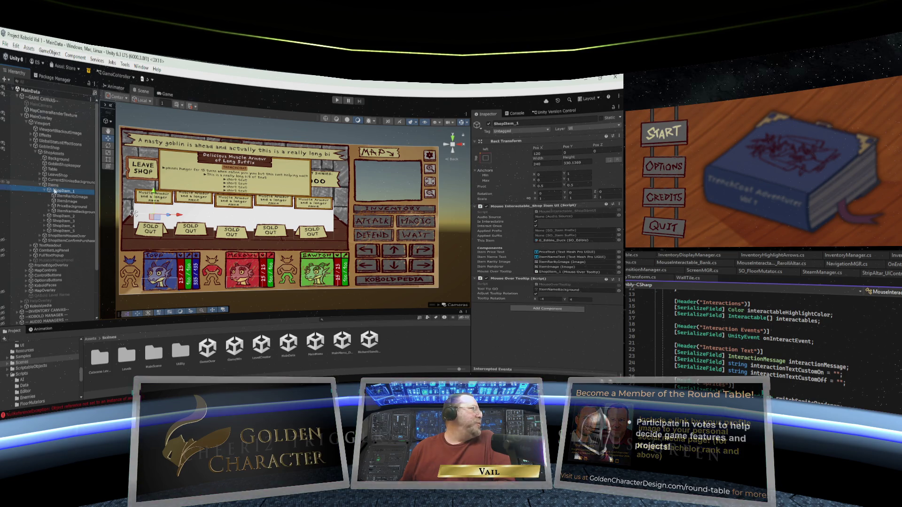
{"action": "left_click", "coordinate": [58, 212]}
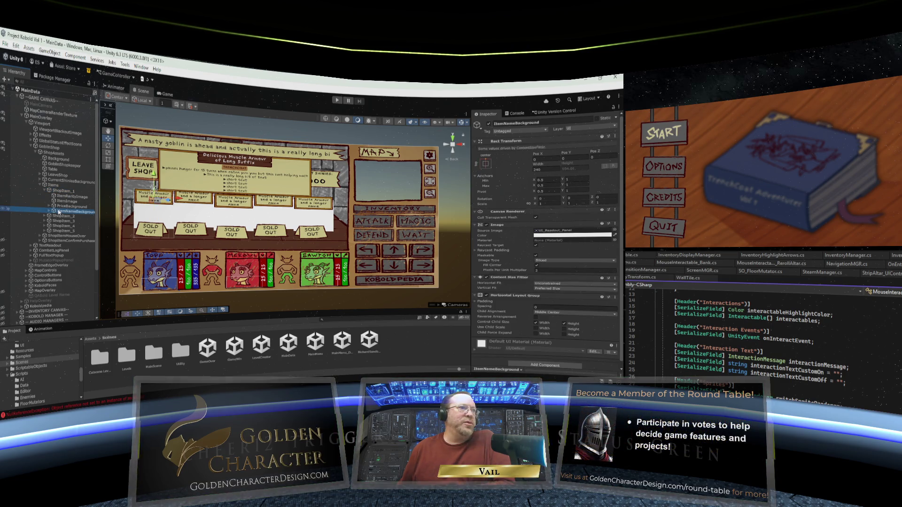
{"action": "left_click", "coordinate": [58, 207]}
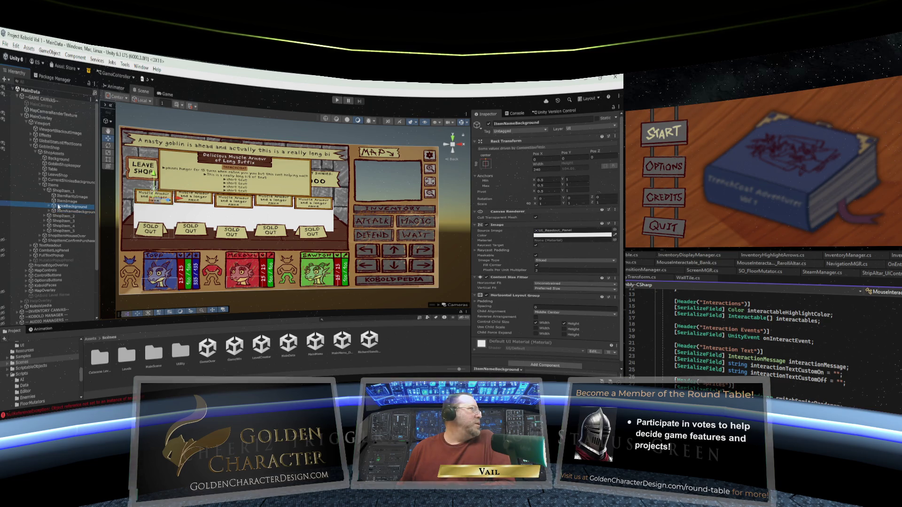
{"action": "left_click", "coordinate": [65, 201]}
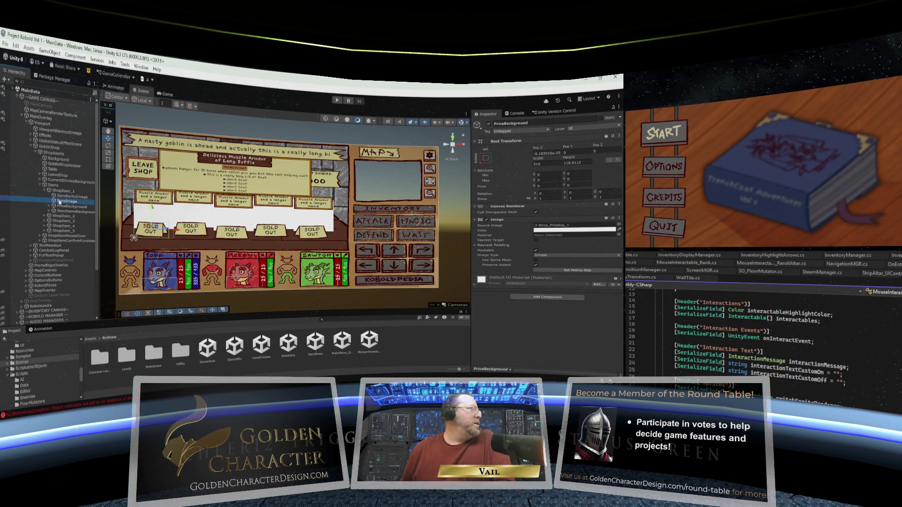
{"action": "left_click", "coordinate": [50, 212]}
{"action": "left_click", "coordinate": [68, 216]}
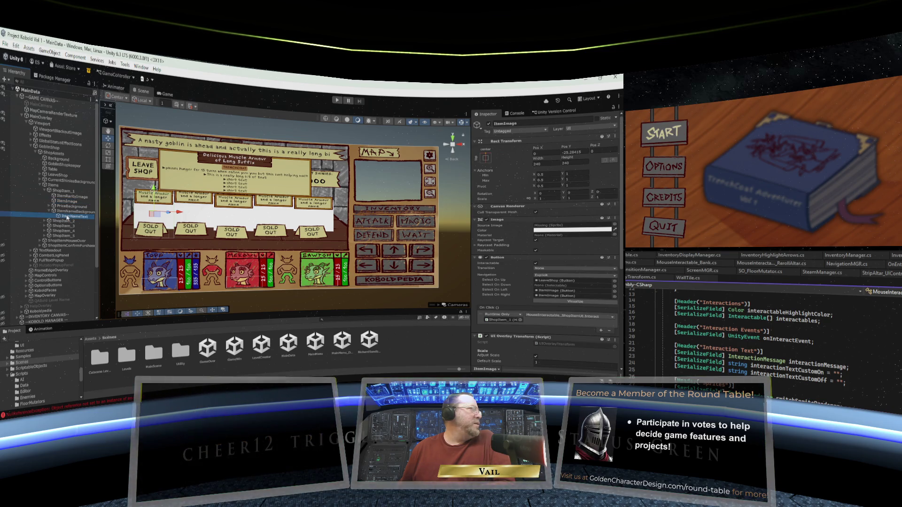
{"action": "left_click", "coordinate": [67, 212]}
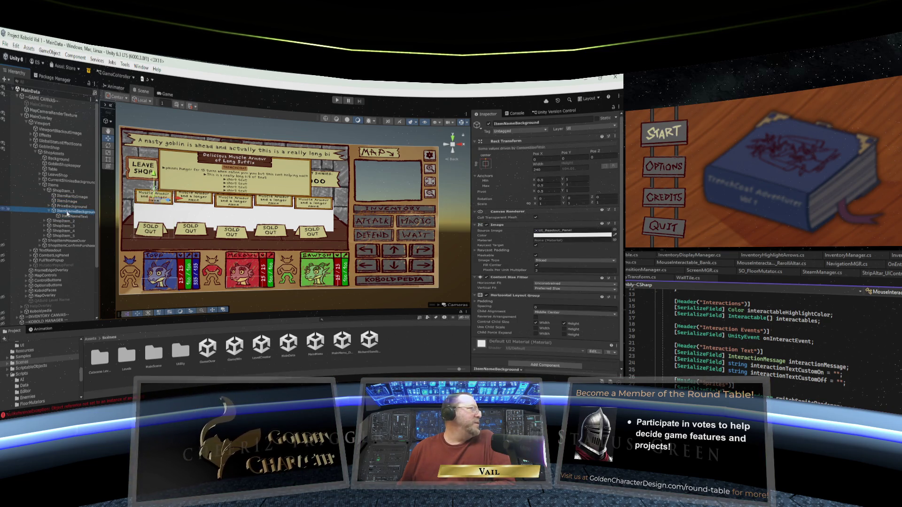
Scroll ItemImage's Inspector down to its Popout Display and click-event components.
{"action": "left_click", "coordinate": [64, 202]}
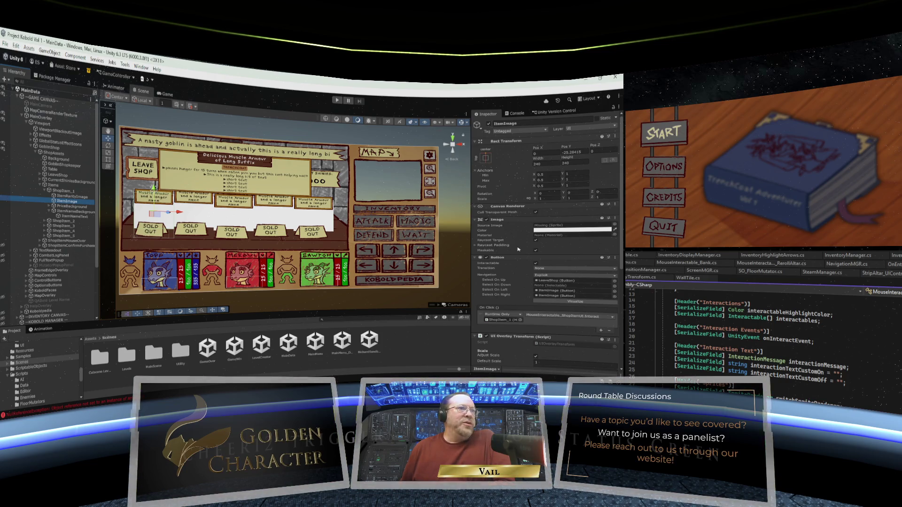
{"action": "scroll", "coordinate": [519, 249], "scroll_direction": "down", "scroll_amount": 2}
{"action": "scroll", "coordinate": [518, 250], "scroll_direction": "down", "scroll_amount": 2}
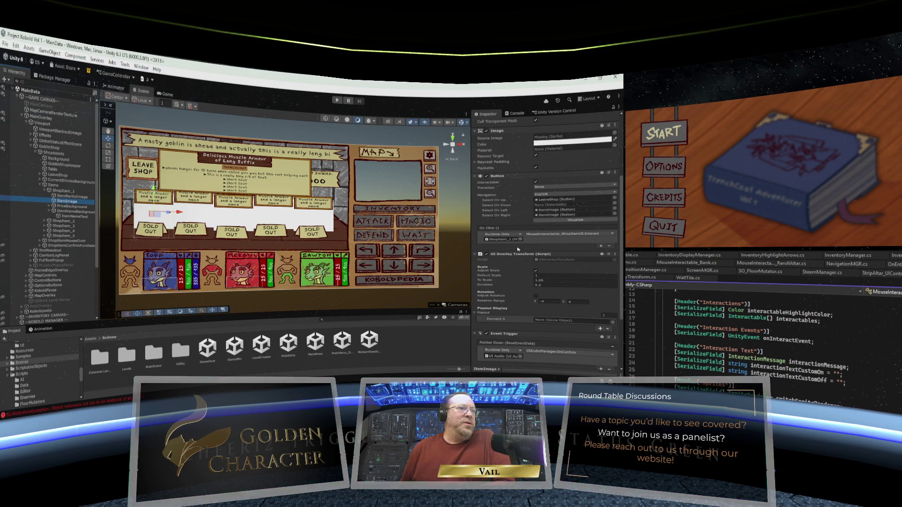
{"action": "scroll", "coordinate": [519, 250], "scroll_direction": "down", "scroll_amount": 4}
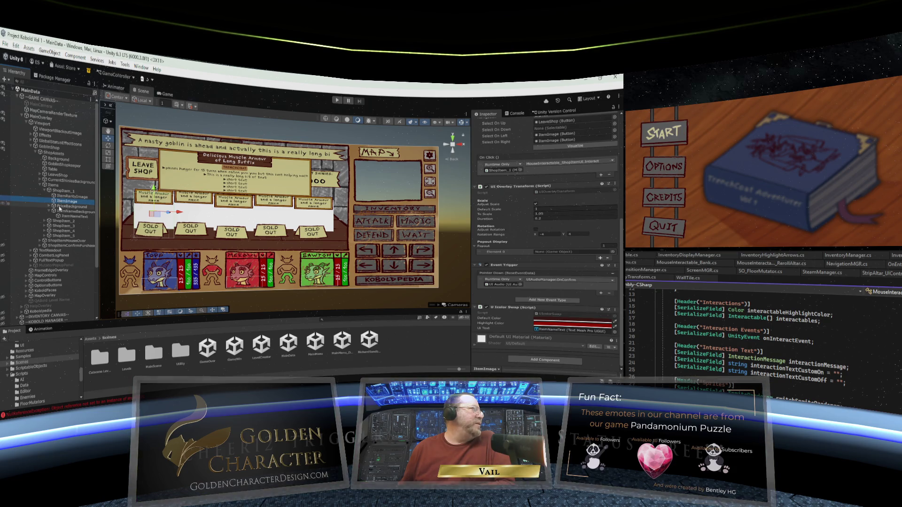
{"action": "left_click", "coordinate": [57, 212]}
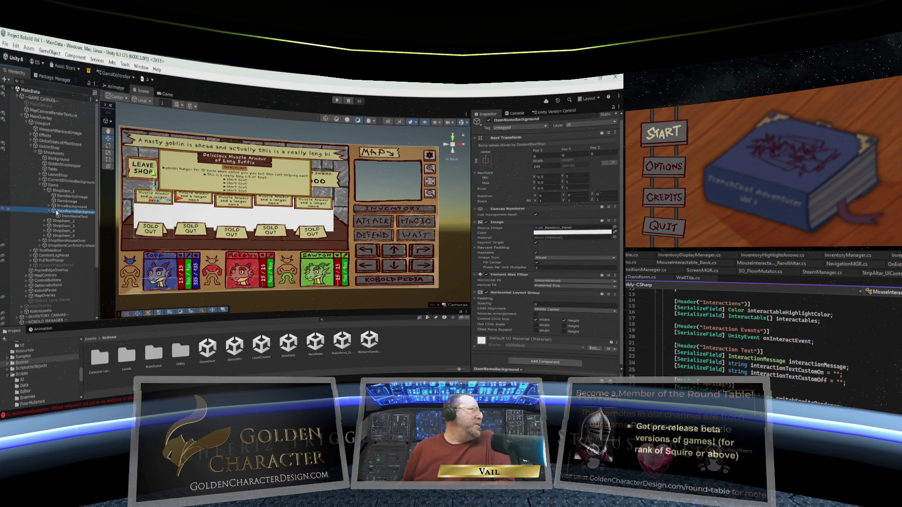
{"action": "scroll", "coordinate": [522, 230], "scroll_direction": "down", "scroll_amount": 1}
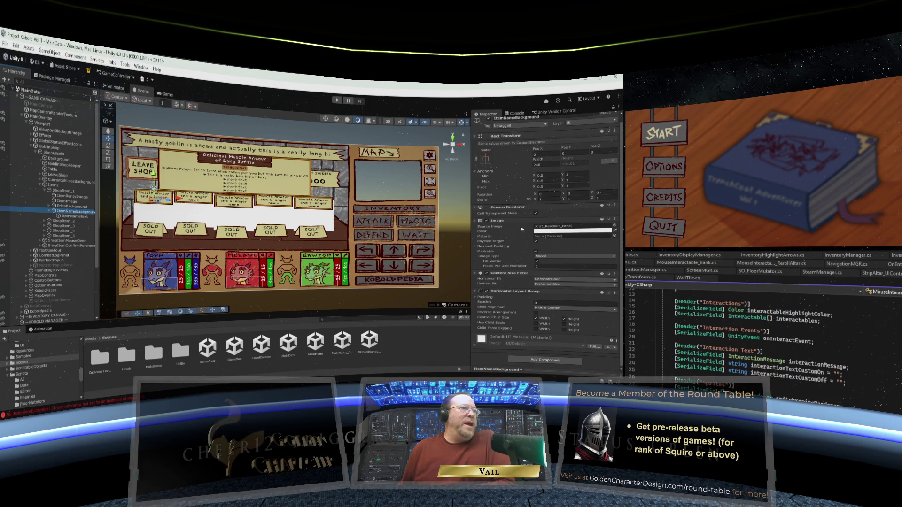
{"action": "left_click", "coordinate": [62, 202]}
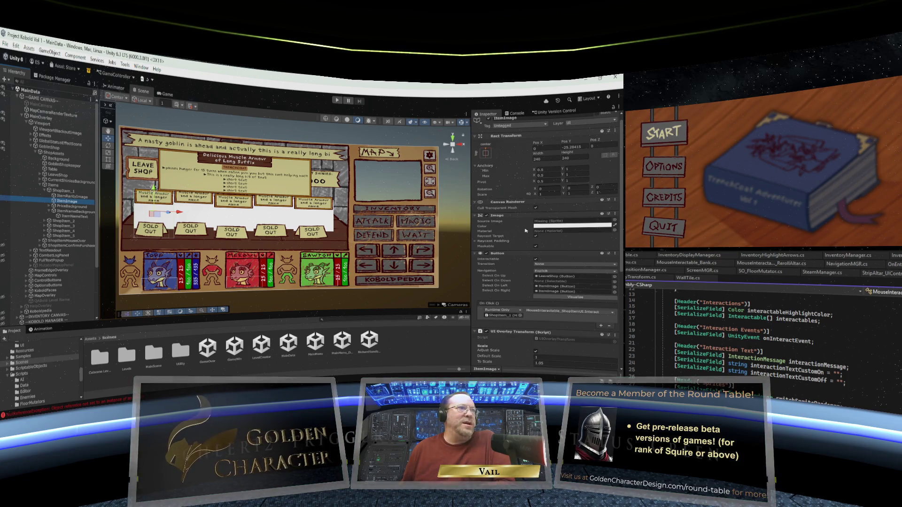
{"action": "scroll", "coordinate": [525, 230], "scroll_direction": "down", "scroll_amount": 2}
{"action": "scroll", "coordinate": [519, 232], "scroll_direction": "up", "scroll_amount": 2}
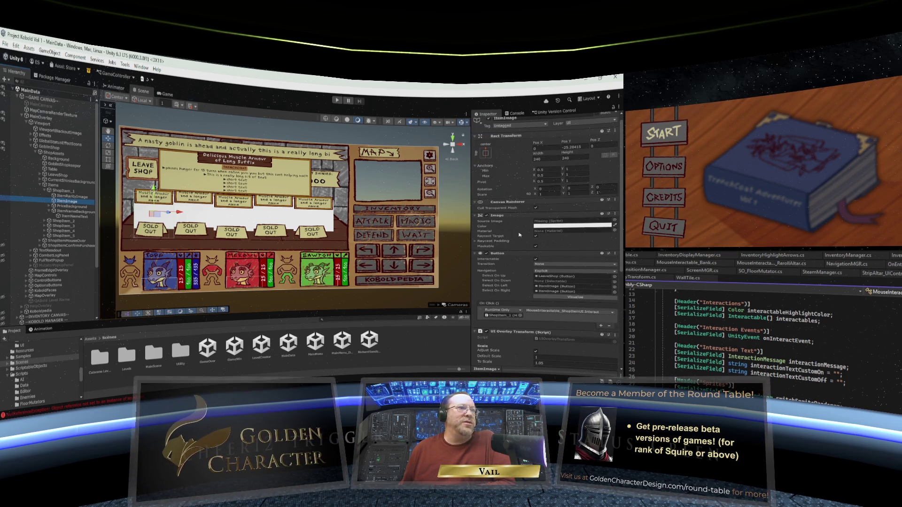
{"action": "scroll", "coordinate": [519, 234], "scroll_direction": "down", "scroll_amount": 8}
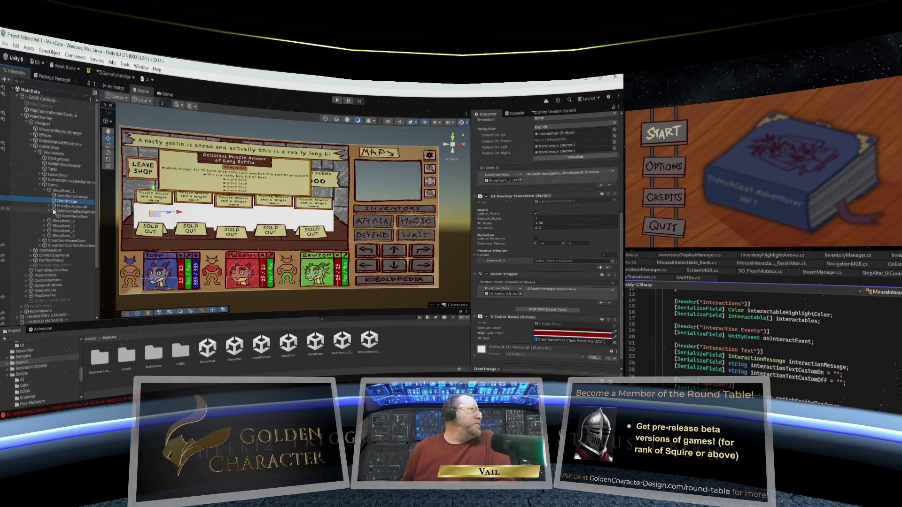
Drag ItemNameBackground into Element 0 of ItemImage's Popout Display list.
{"action": "left_click_drag", "start_coordinate": [500, 273], "coordinate": [564, 262]}
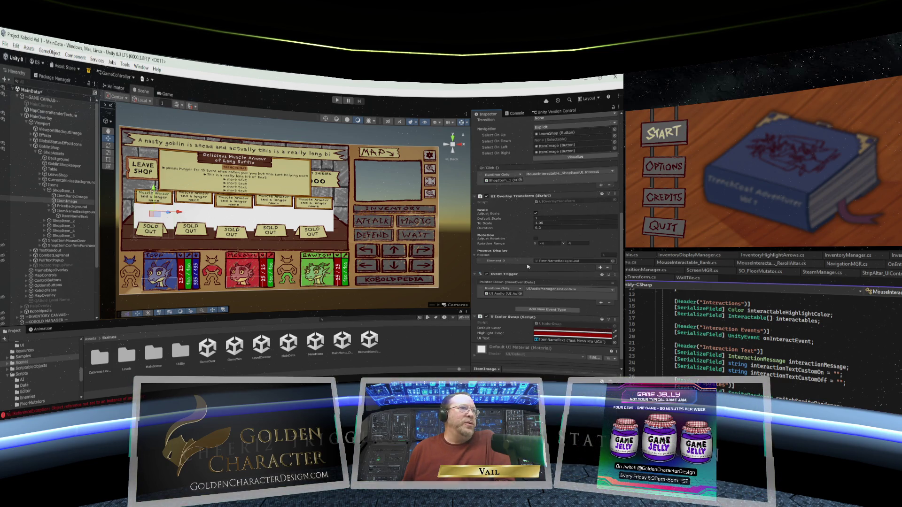
Assign ItemNameBackground as the popout element of the ItemImage in ShopItem_2, ShopItem_3 and ShopItem_4.
{"action": "left_click", "coordinate": [46, 221]}
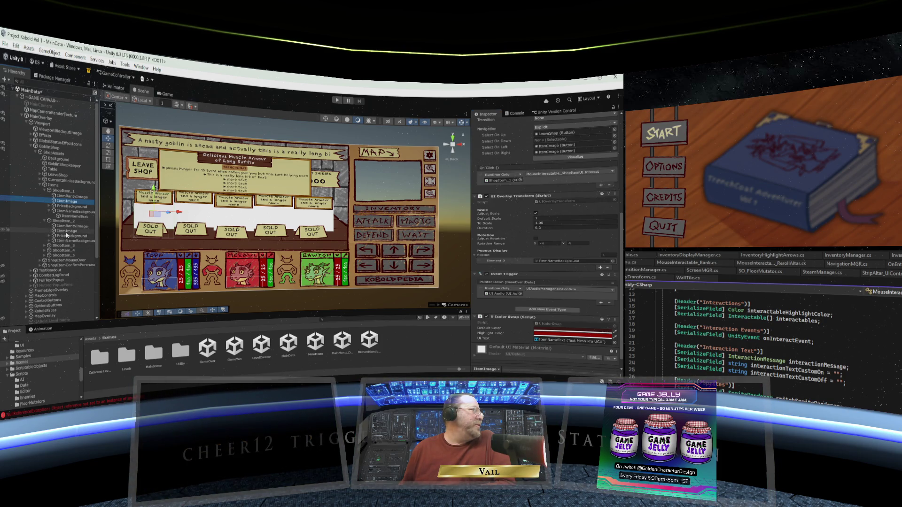
{"action": "left_click", "coordinate": [67, 231]}
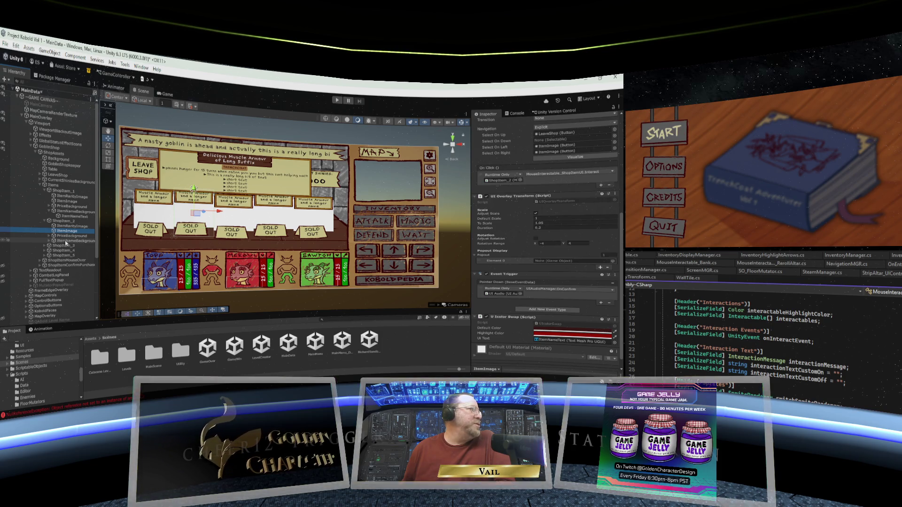
{"action": "left_click_drag", "start_coordinate": [66, 241], "coordinate": [563, 261]}
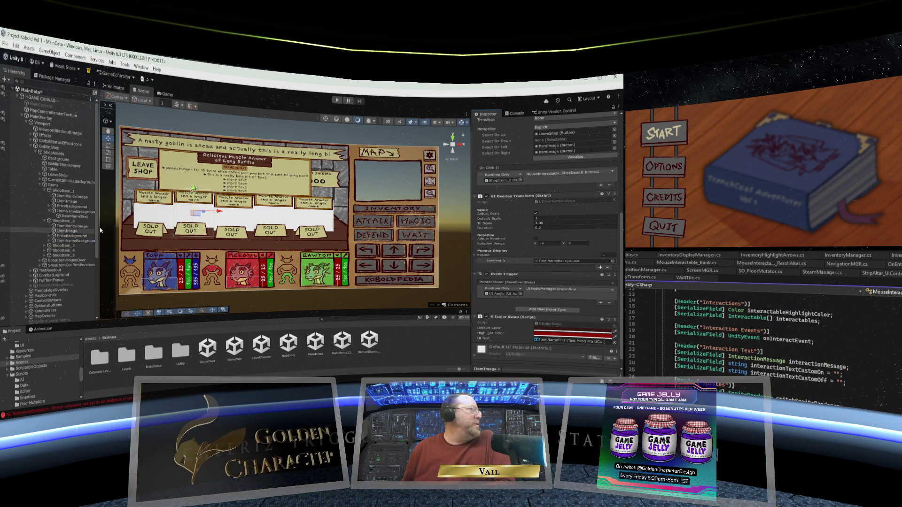
{"action": "left_click", "coordinate": [65, 231]}
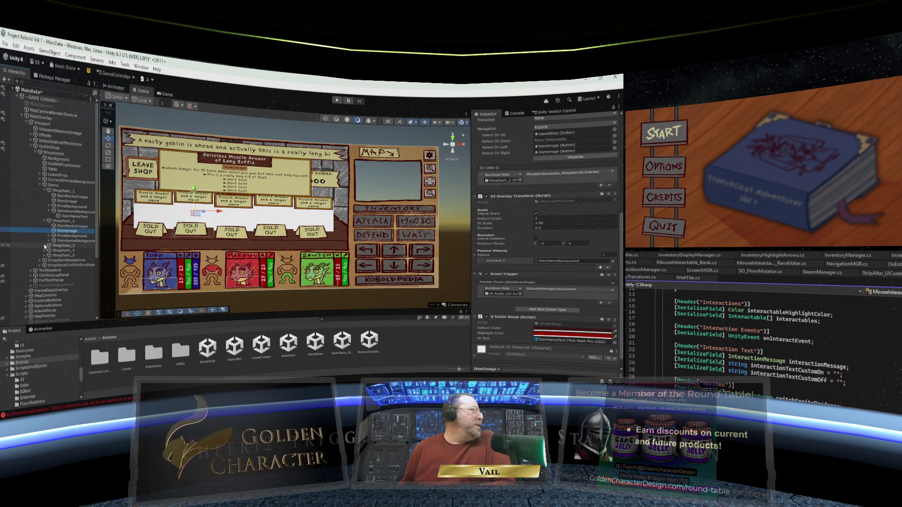
{"action": "scroll", "coordinate": [64, 221], "scroll_direction": "down", "scroll_amount": 5}
{"action": "left_click", "coordinate": [66, 160]}
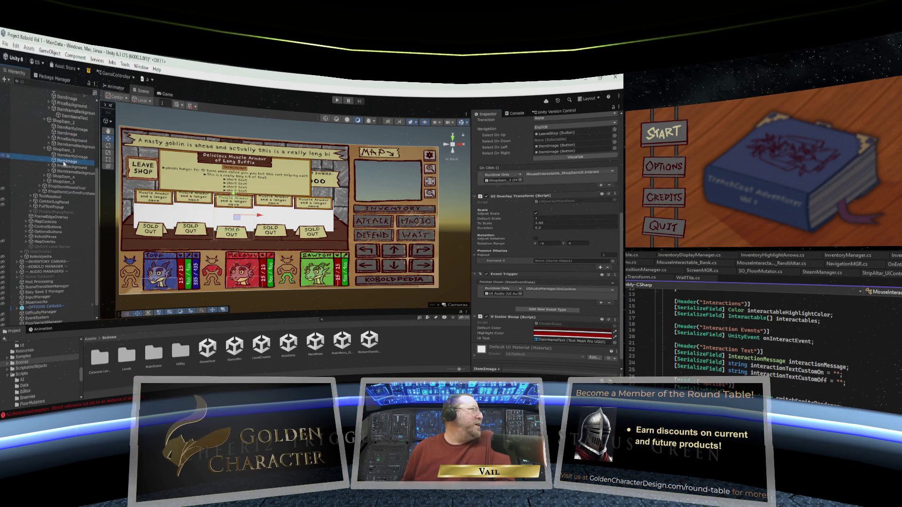
{"action": "left_click_drag", "start_coordinate": [66, 172], "coordinate": [573, 261]}
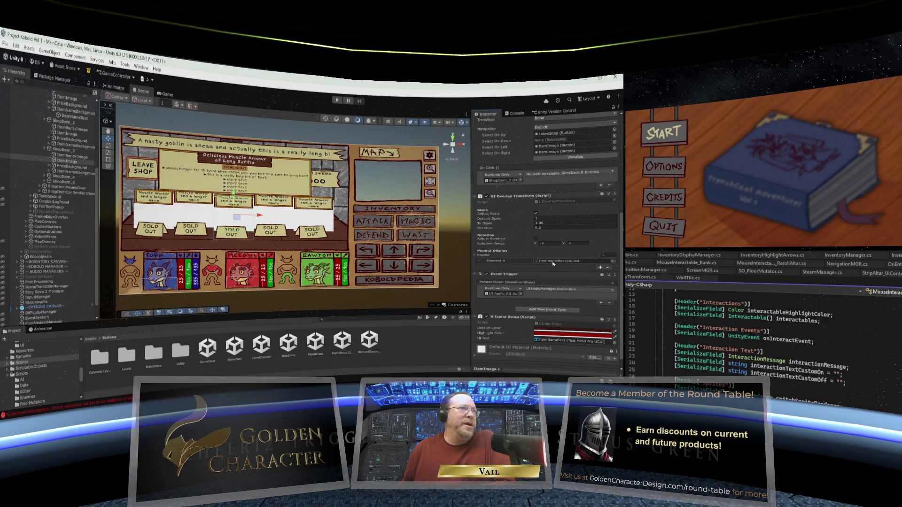
{"action": "left_click", "coordinate": [47, 176]}
{"action": "left_click", "coordinate": [65, 187]}
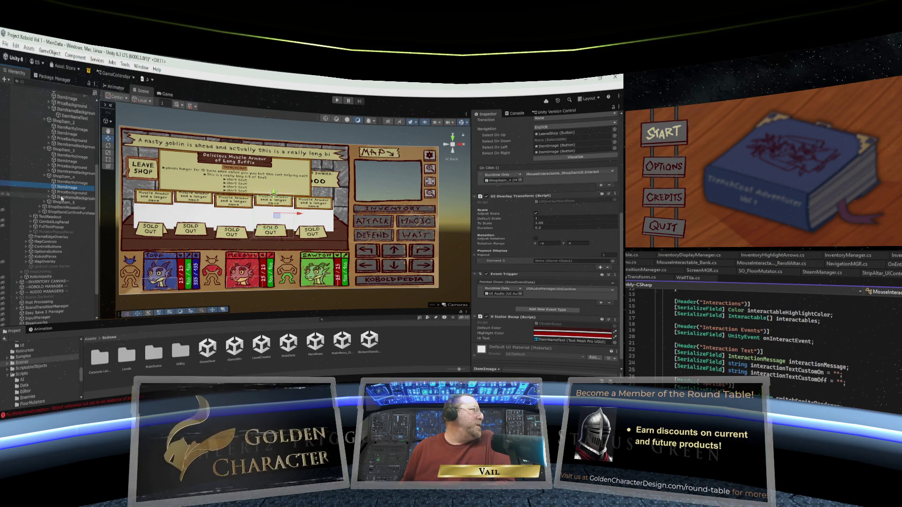
{"action": "left_click_drag", "start_coordinate": [505, 258], "coordinate": [559, 261]}
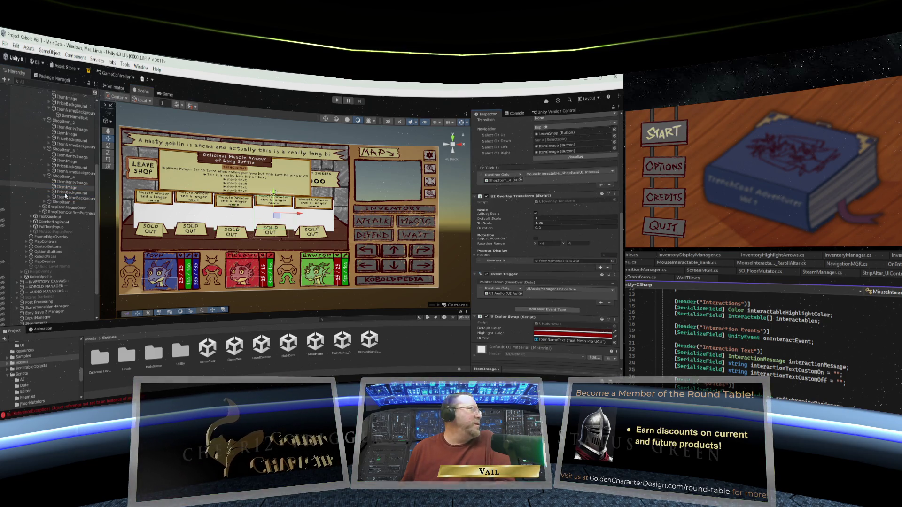
Set ShopItem_5's ItemImage popout Element 0 to its ItemNameBackground.
{"action": "left_click", "coordinate": [43, 202]}
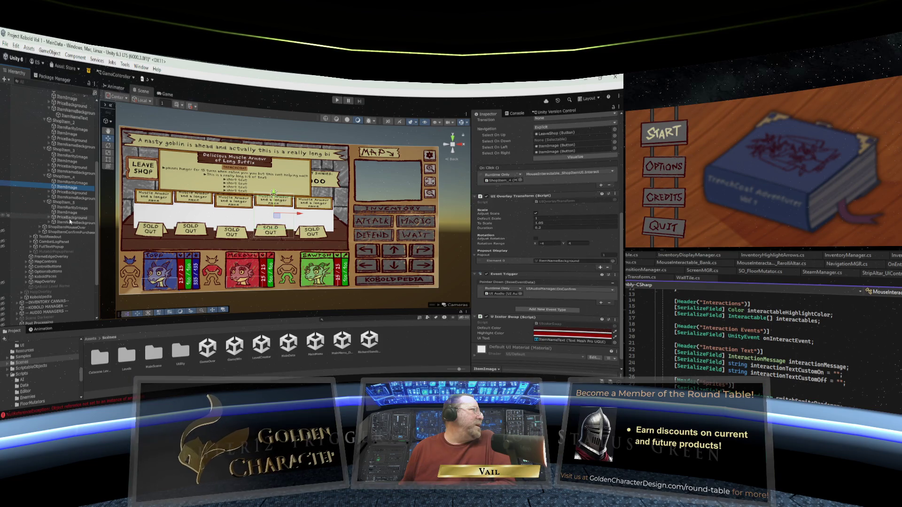
{"action": "left_click", "coordinate": [70, 224]}
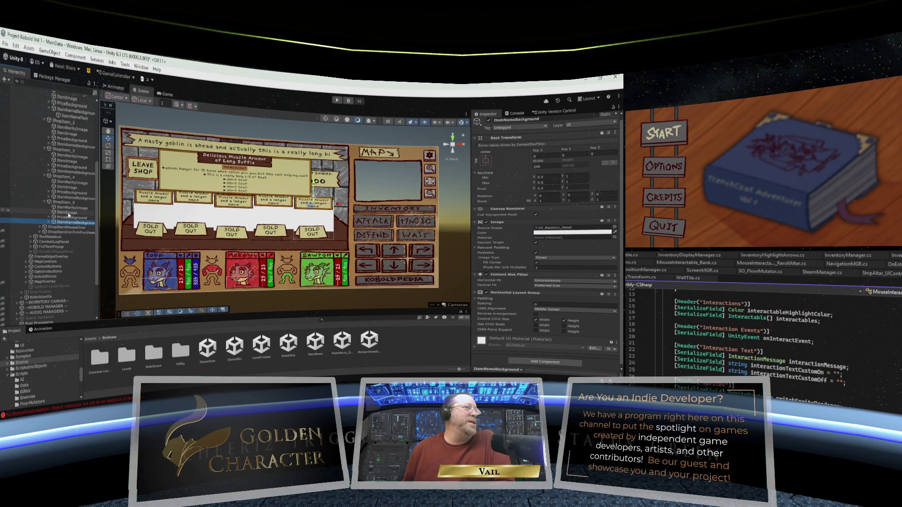
{"action": "scroll", "coordinate": [494, 206], "scroll_direction": "down", "scroll_amount": 1}
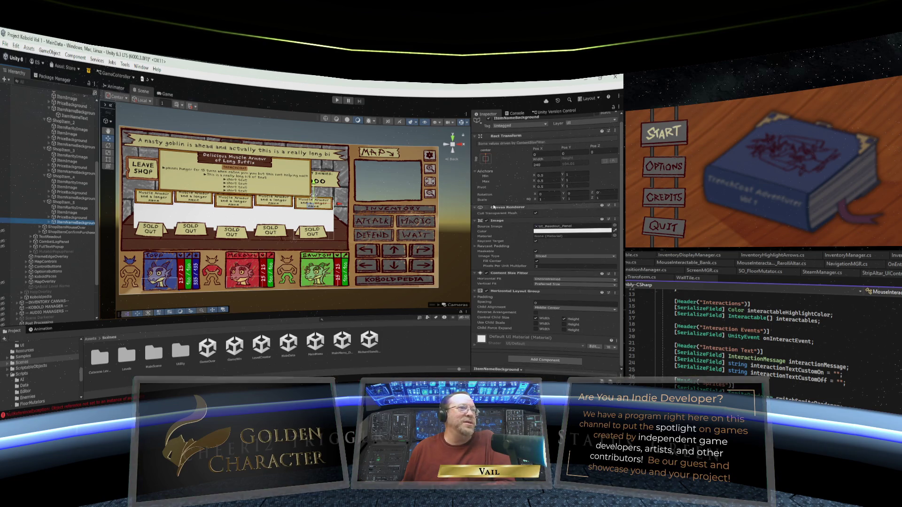
{"action": "left_click", "coordinate": [67, 213]}
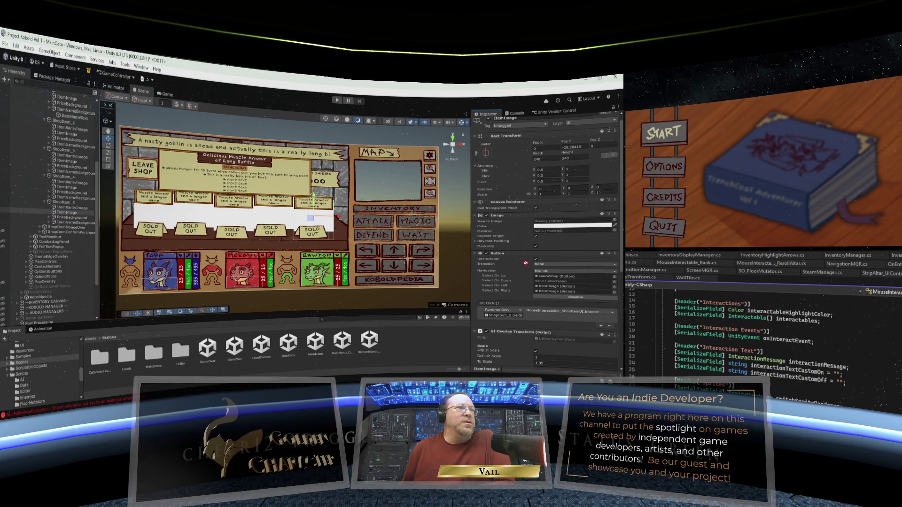
{"action": "scroll", "coordinate": [516, 348], "scroll_direction": "down", "scroll_amount": 5}
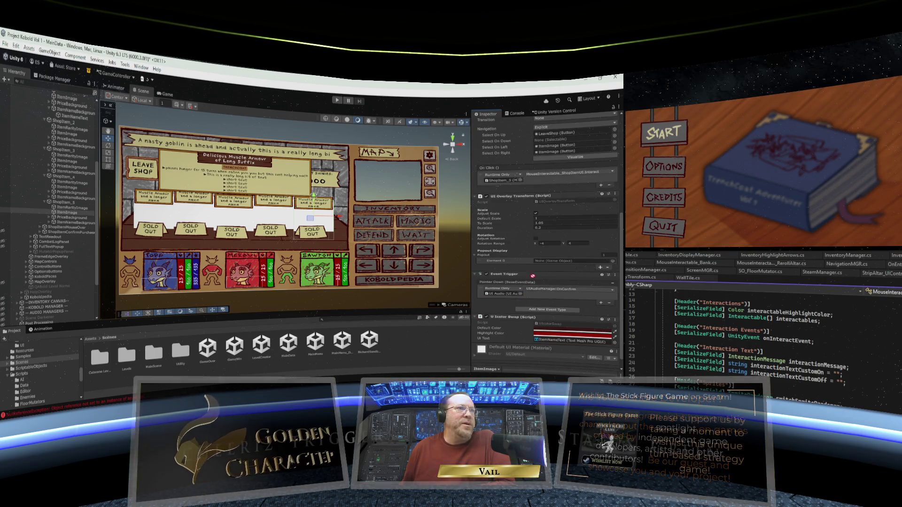
{"action": "left_click_drag", "start_coordinate": [533, 276], "coordinate": [563, 260]}
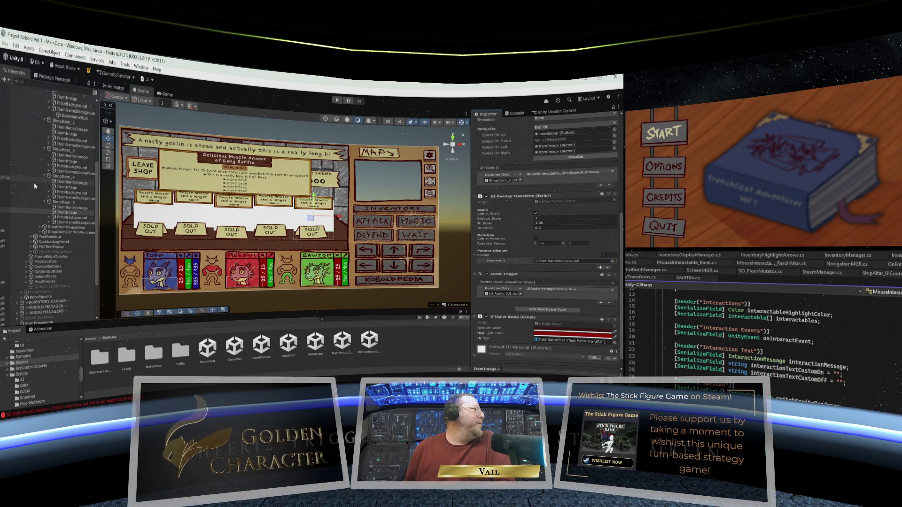
{"action": "scroll", "coordinate": [46, 202], "scroll_direction": "up", "scroll_amount": 5}
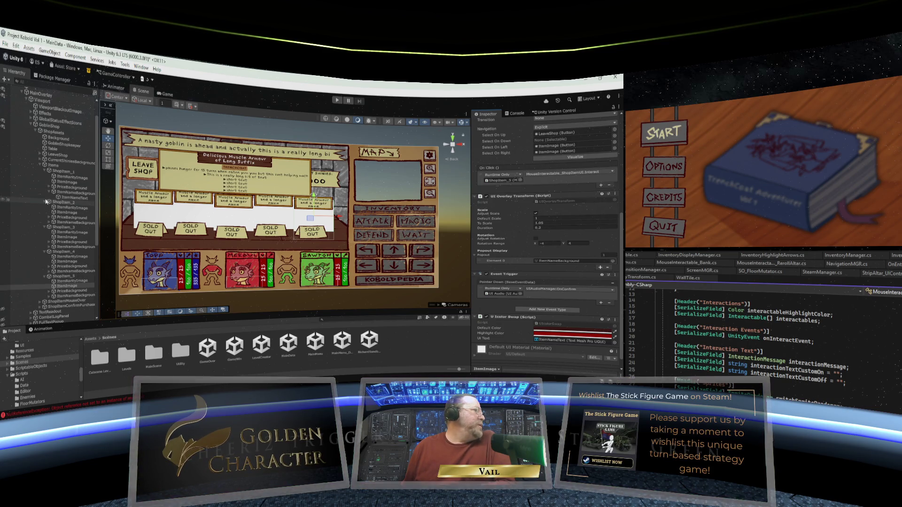
Collapse ShopItemMouseOver and the Items group in the Hierarchy.
{"action": "left_click", "coordinate": [40, 302]}
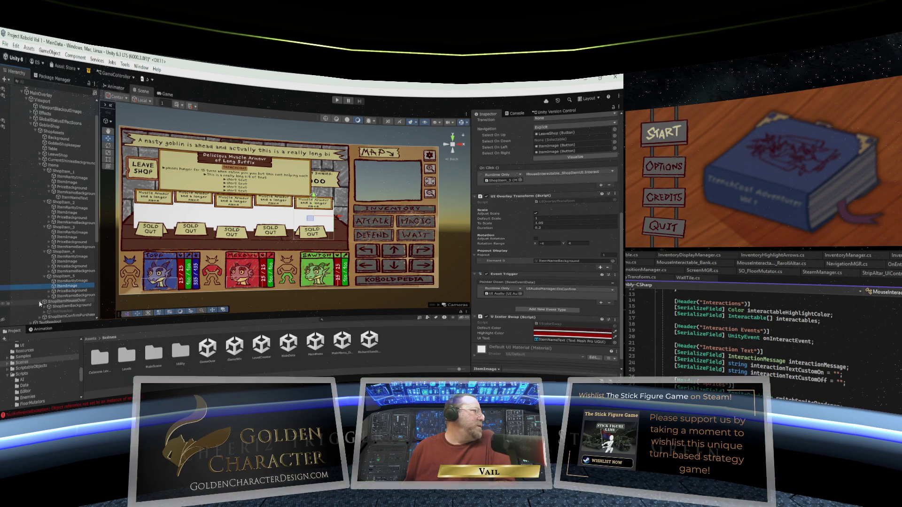
{"action": "left_click", "coordinate": [41, 302]}
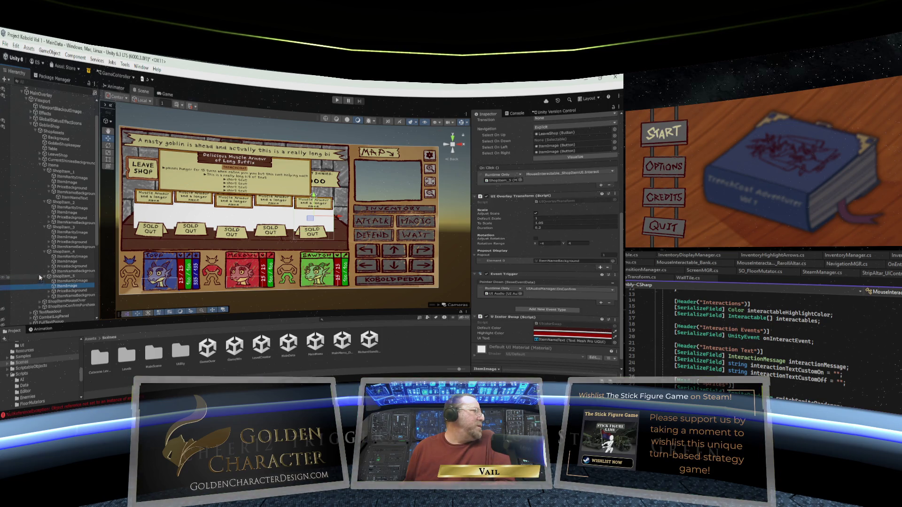
{"action": "left_click", "coordinate": [41, 165]}
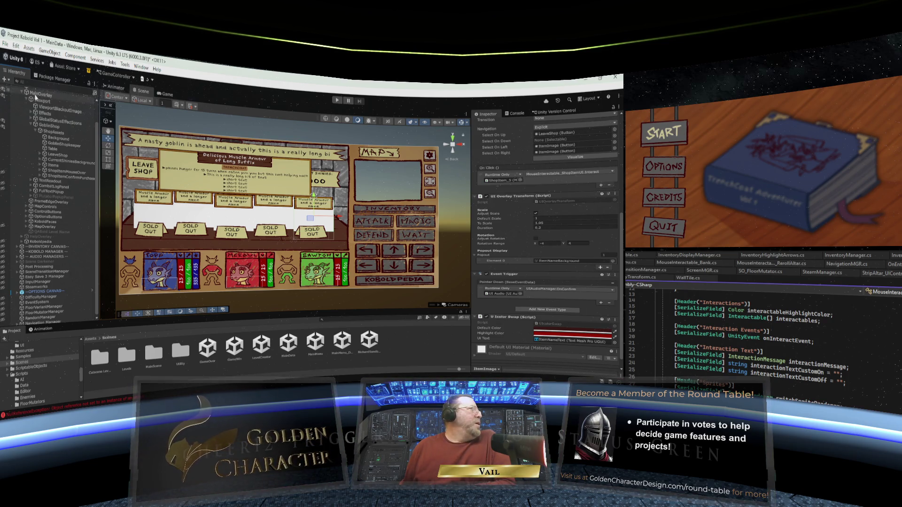
{"action": "scroll", "coordinate": [47, 188], "scroll_direction": "up", "scroll_amount": 2}
Save the MainData scene with Ctrl+S.
{"action": "left_click", "coordinate": [7, 46]}
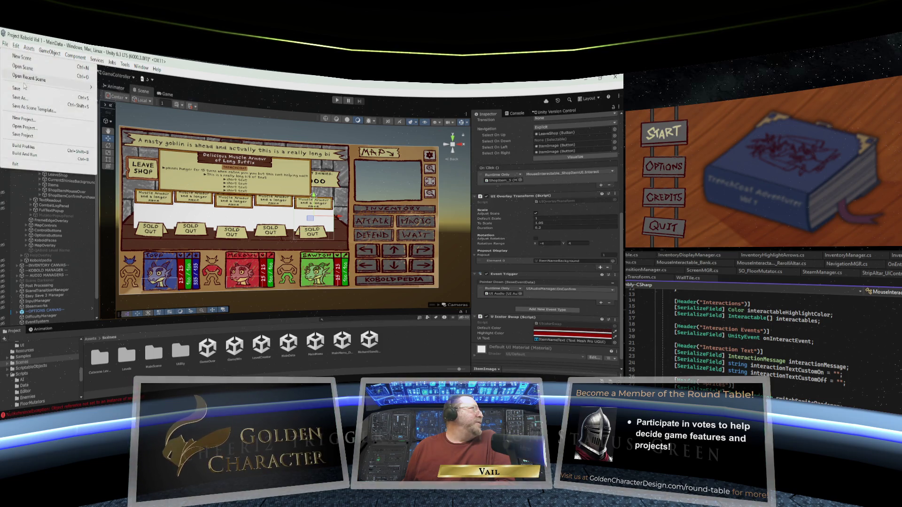
{"action": "key", "text": "Escape"}
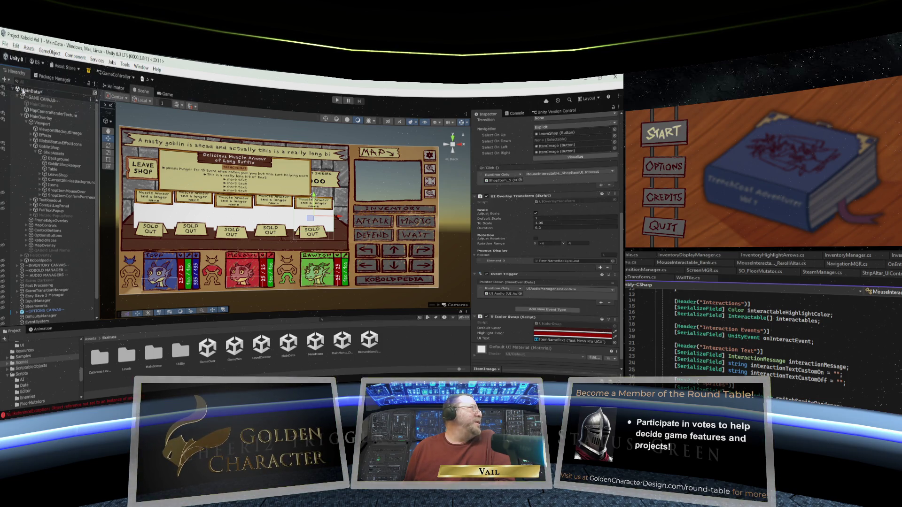
{"action": "key", "text": "ctrl+s"}
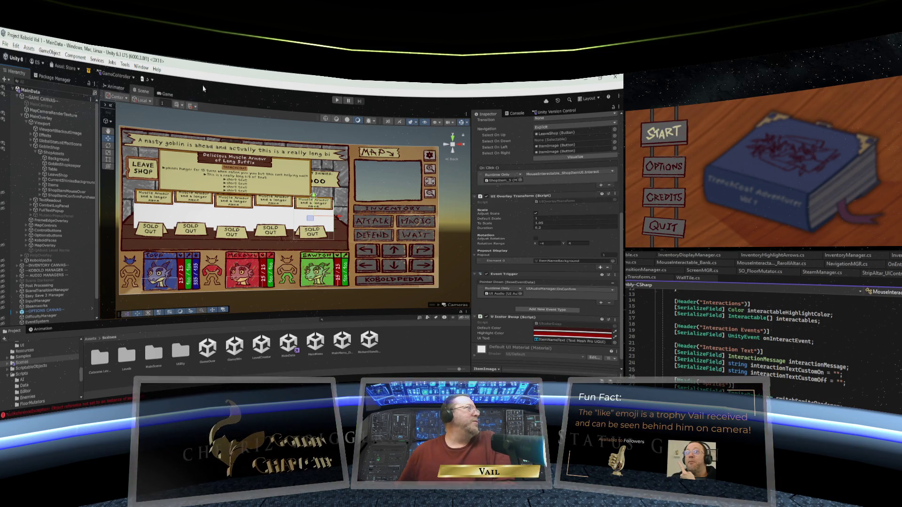
Load the MainMenu scene, enter Play mode and start a new adventure in an empty slot.
{"action": "left_click", "coordinate": [167, 96]}
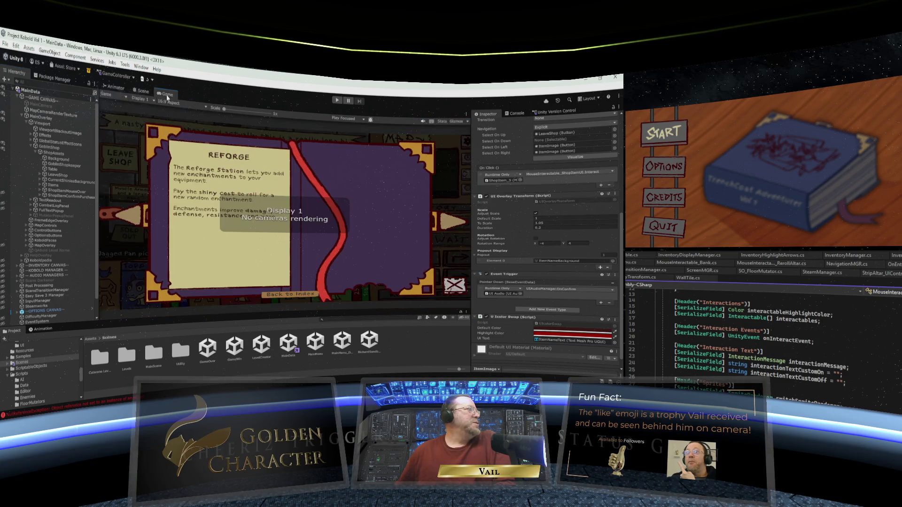
{"action": "double_click", "coordinate": [316, 340]}
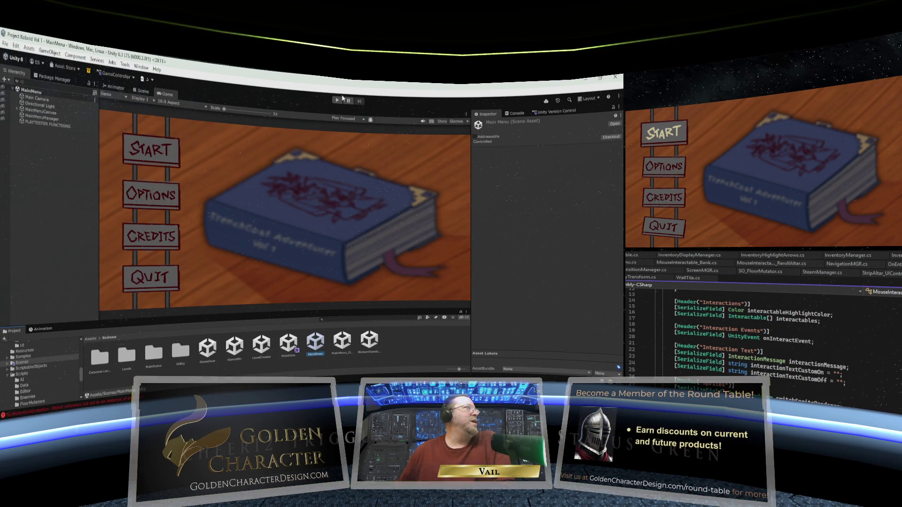
{"action": "left_click", "coordinate": [336, 100]}
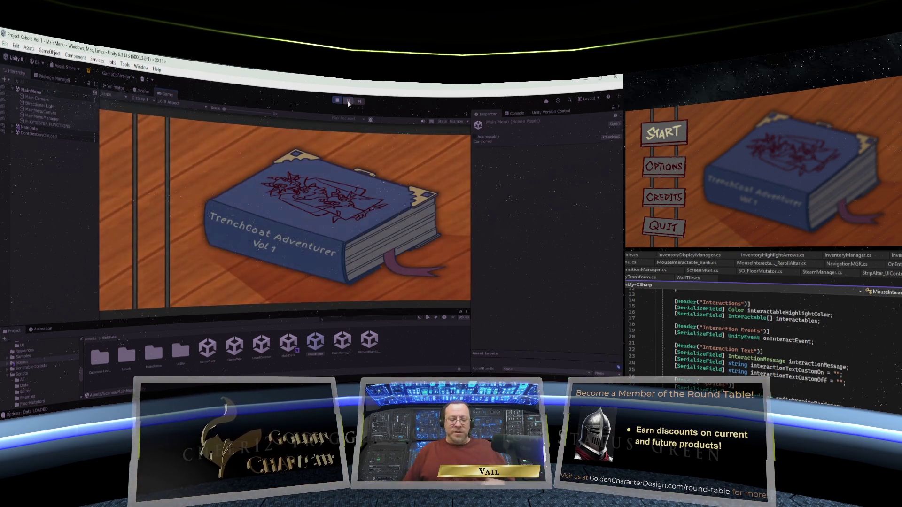
{"action": "key", "text": "Return"}
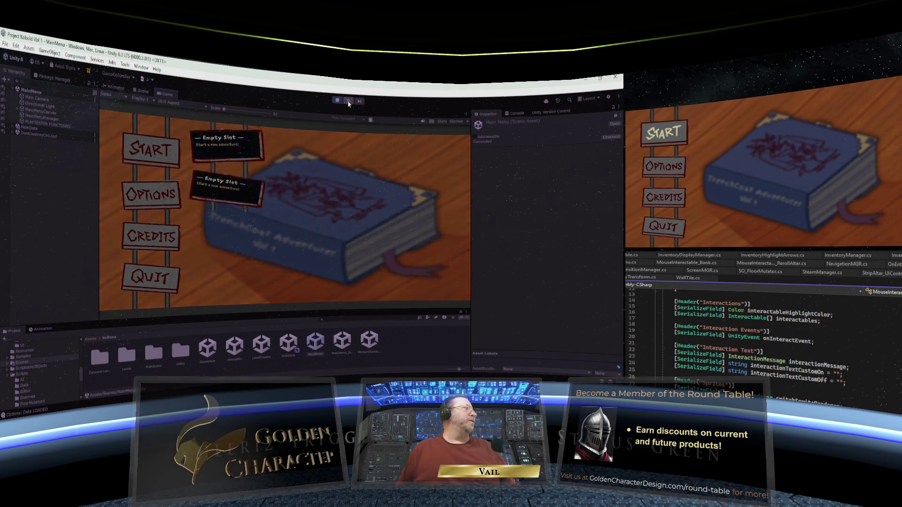
{"action": "key", "text": "Return"}
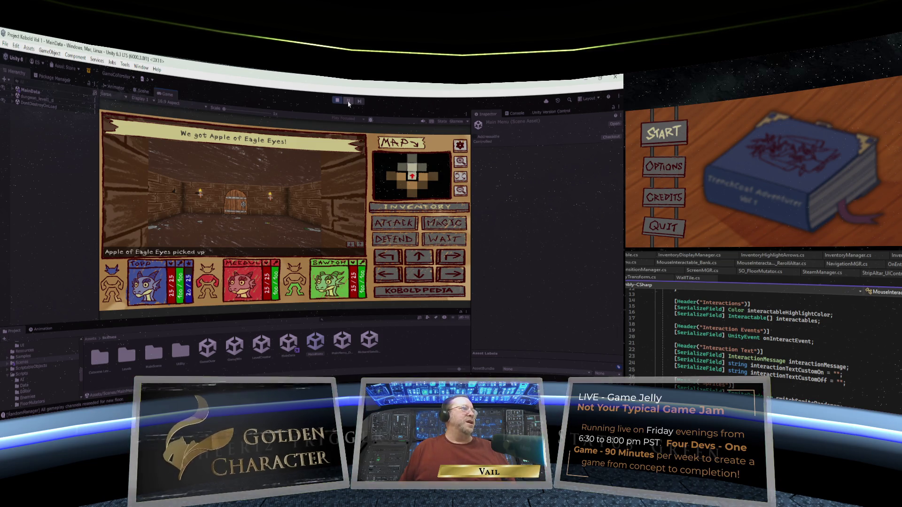
Walk the party to the dungeon door and open and close the bank vault several times.
{"action": "key", "text": "Up"}
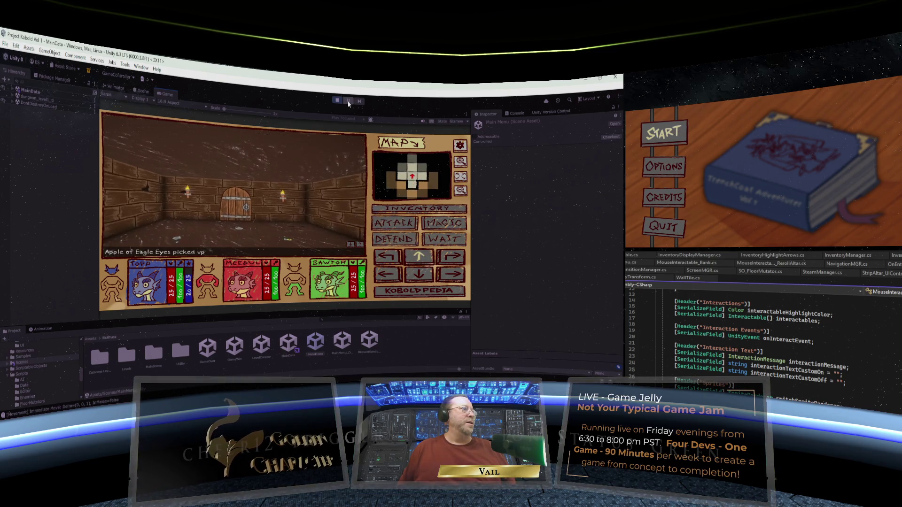
{"action": "key", "text": "Up"}
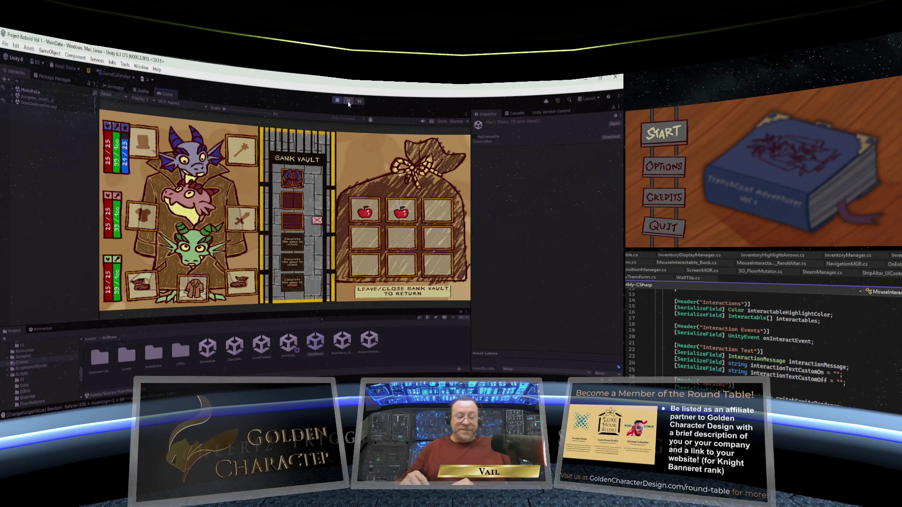
{"action": "key", "text": "Escape"}
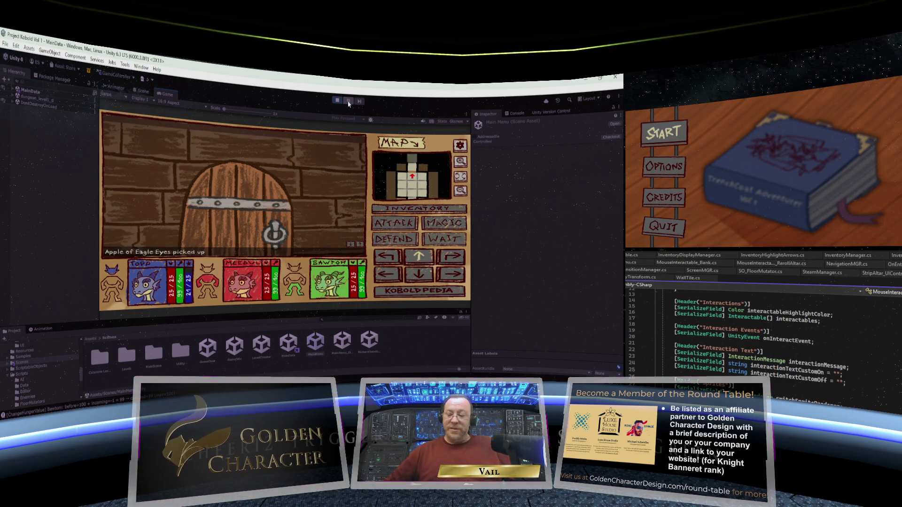
{"action": "key", "text": "Up"}
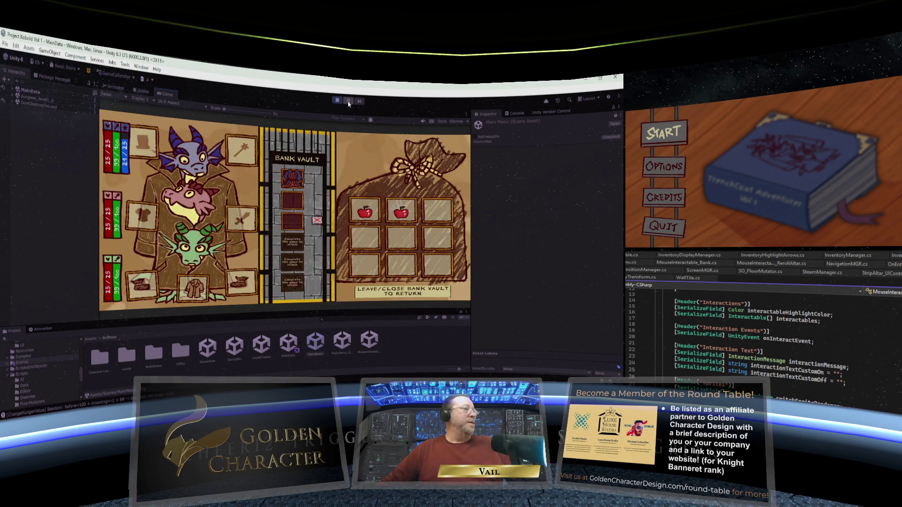
{"action": "key", "text": "Escape"}
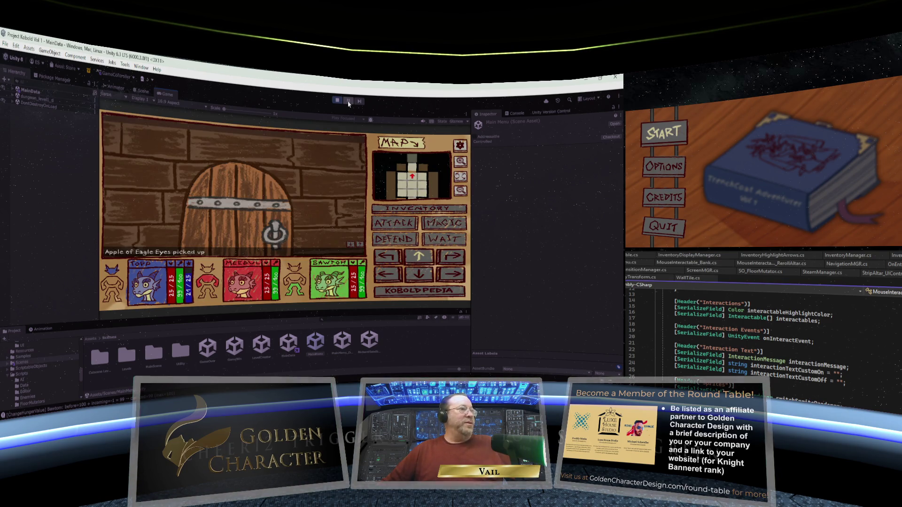
{"action": "key", "text": "Down"}
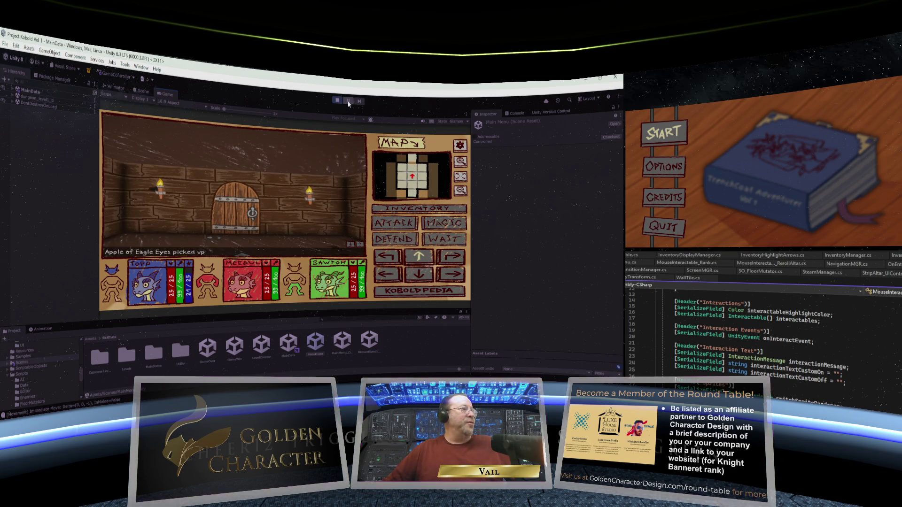
{"action": "key", "text": "Up"}
{"action": "key", "text": "Up"}
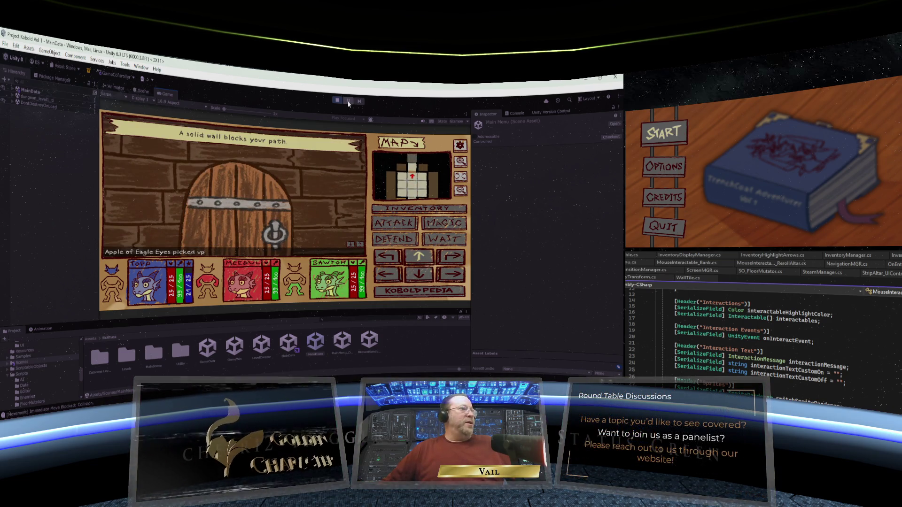
{"action": "key", "text": "space"}
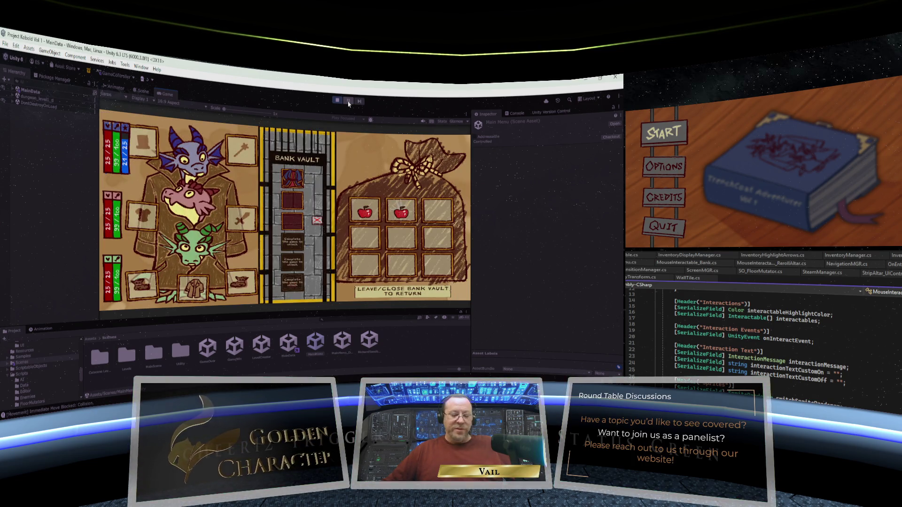
{"action": "key", "text": "space"}
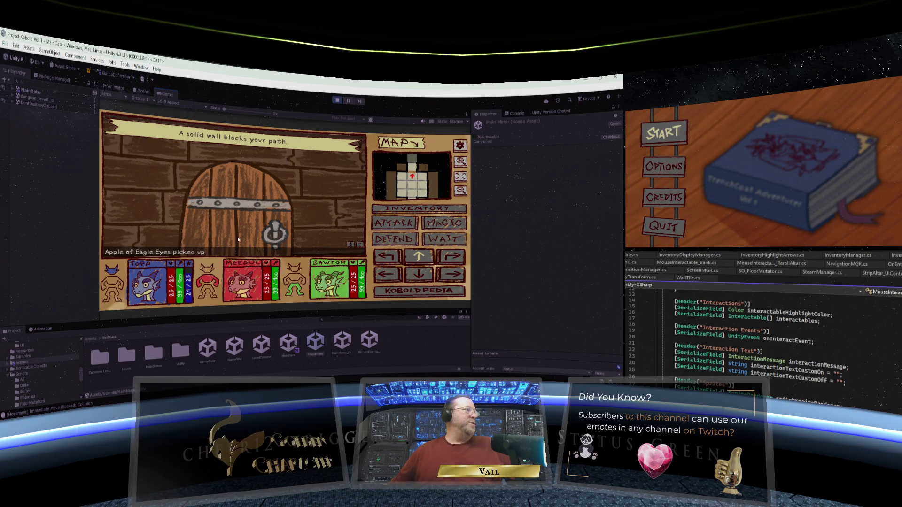
Open the dungeon door, walk through and loot the Leather from the chest.
{"action": "left_click", "coordinate": [285, 235]}
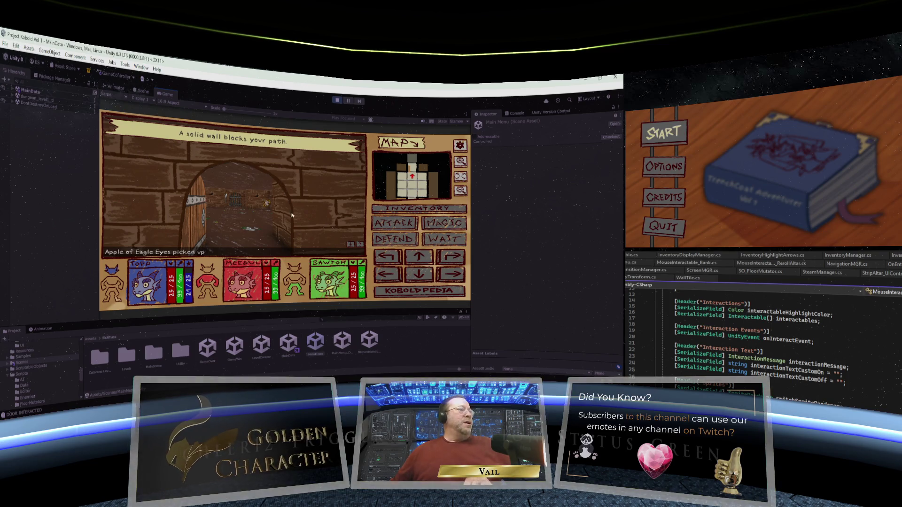
{"action": "left_click", "coordinate": [418, 256]}
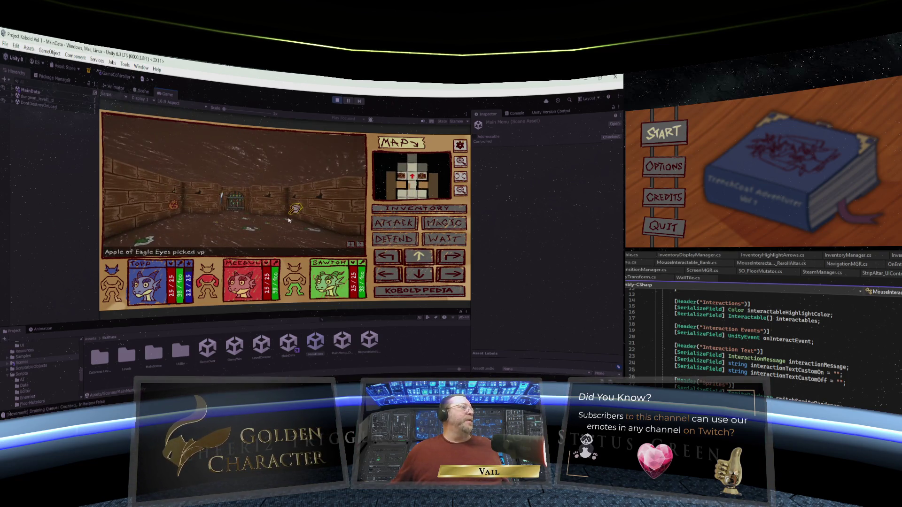
{"action": "left_click", "coordinate": [462, 258]}
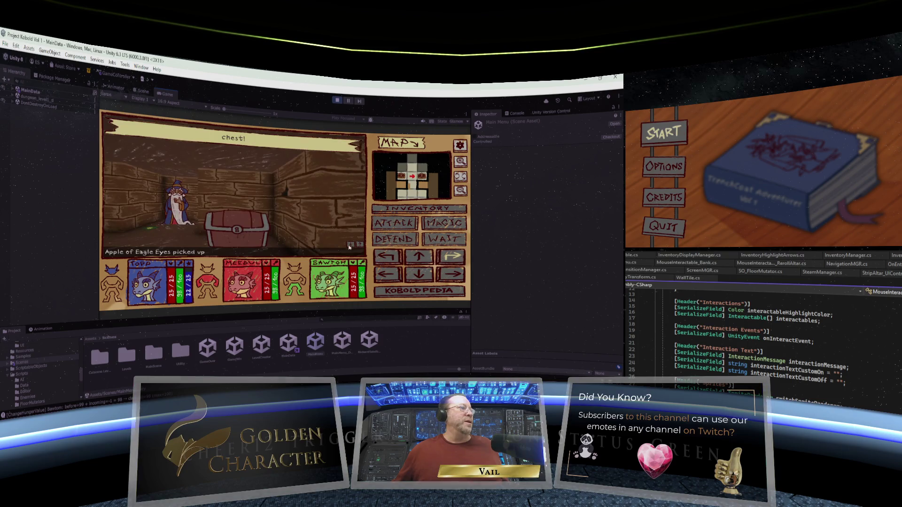
{"action": "left_click", "coordinate": [245, 213]}
{"action": "left_click", "coordinate": [378, 258]}
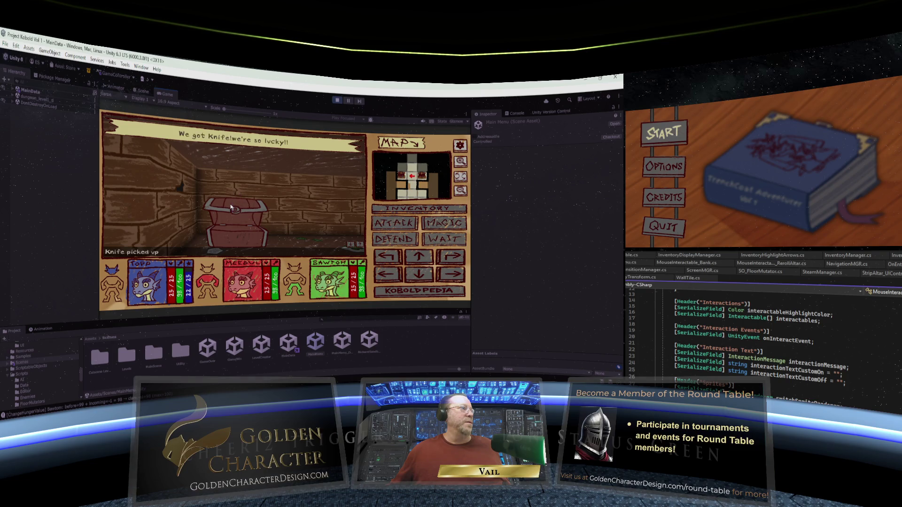
Enter the wizard's room, pick up the bucket and Bag of Coins, and approach the Bank wizard.
{"action": "left_click", "coordinate": [467, 256]}
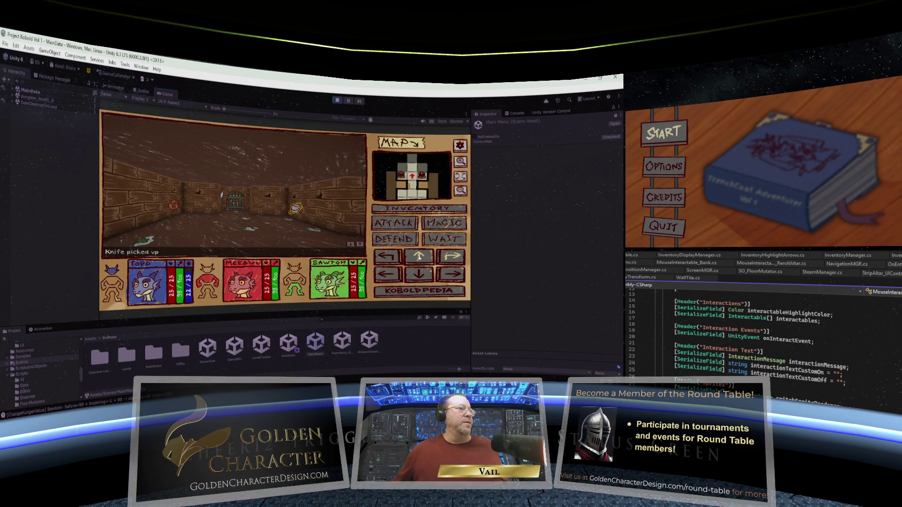
{"action": "left_click", "coordinate": [433, 256]}
{"action": "left_click", "coordinate": [452, 256]}
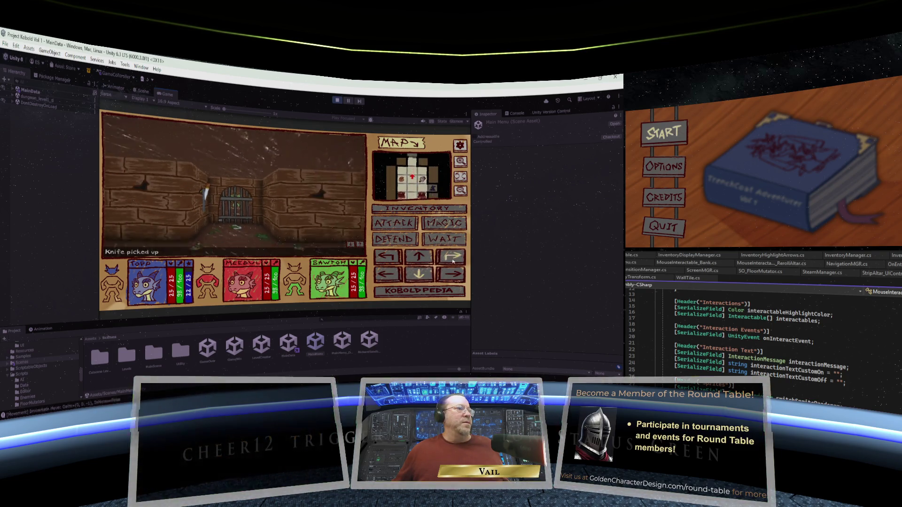
{"action": "left_click", "coordinate": [238, 219]}
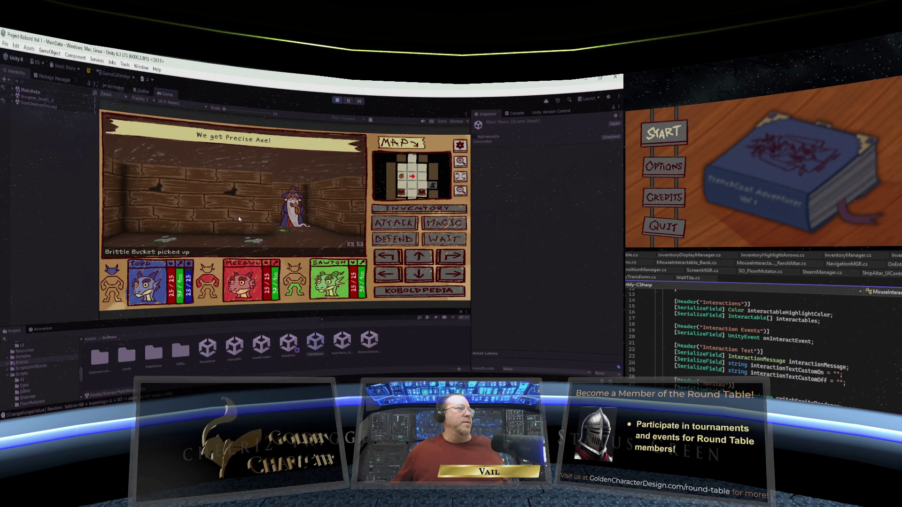
{"action": "left_click", "coordinate": [387, 256]}
{"action": "left_click", "coordinate": [387, 256]}
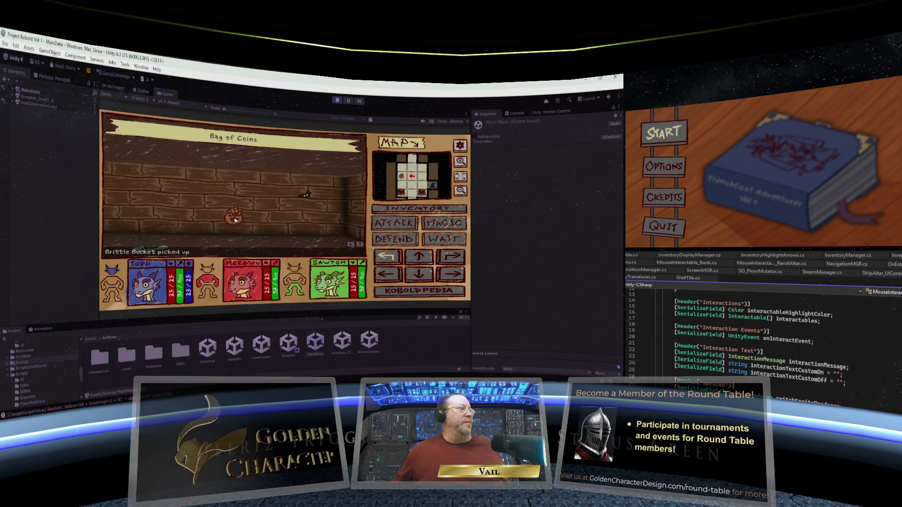
{"action": "left_click", "coordinate": [397, 257]}
{"action": "left_click", "coordinate": [397, 258]}
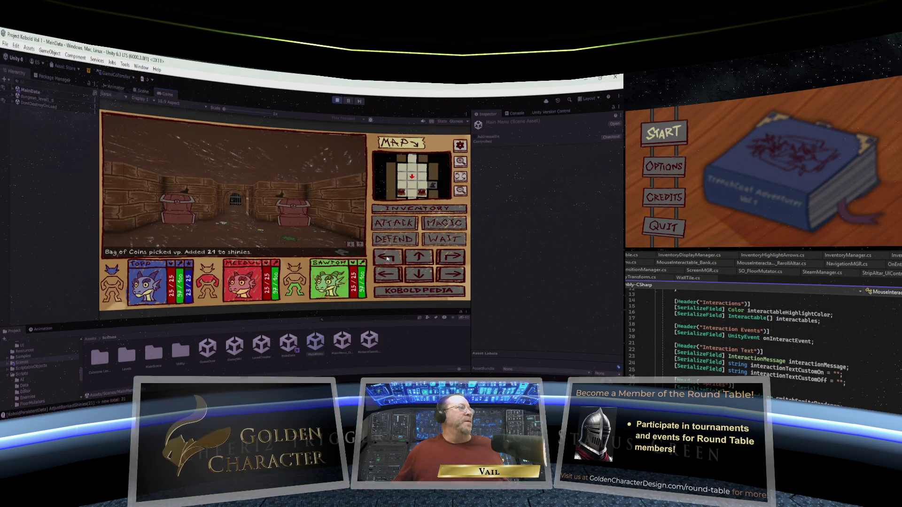
{"action": "left_click", "coordinate": [421, 259]}
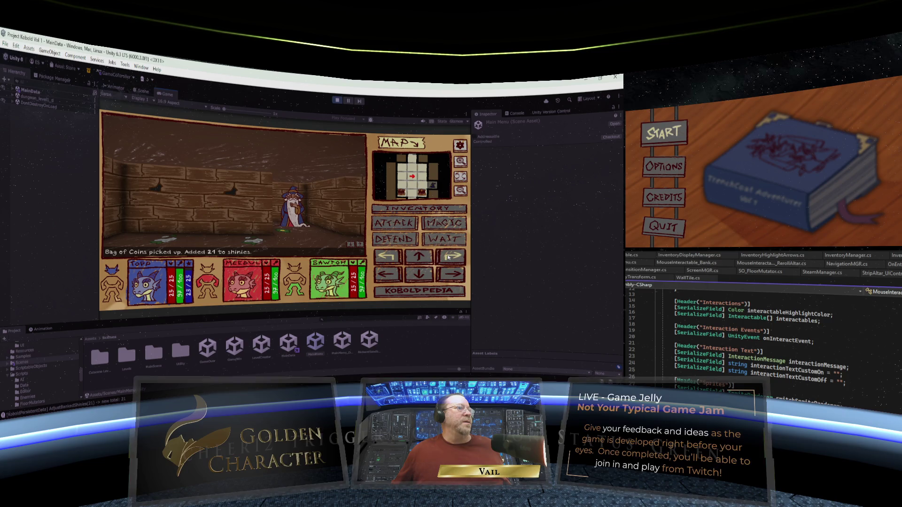
Open the bank vault and equip the Robes, Precise Axe and Brittle Bucket on the kobolds.
{"action": "left_click", "coordinate": [420, 259]}
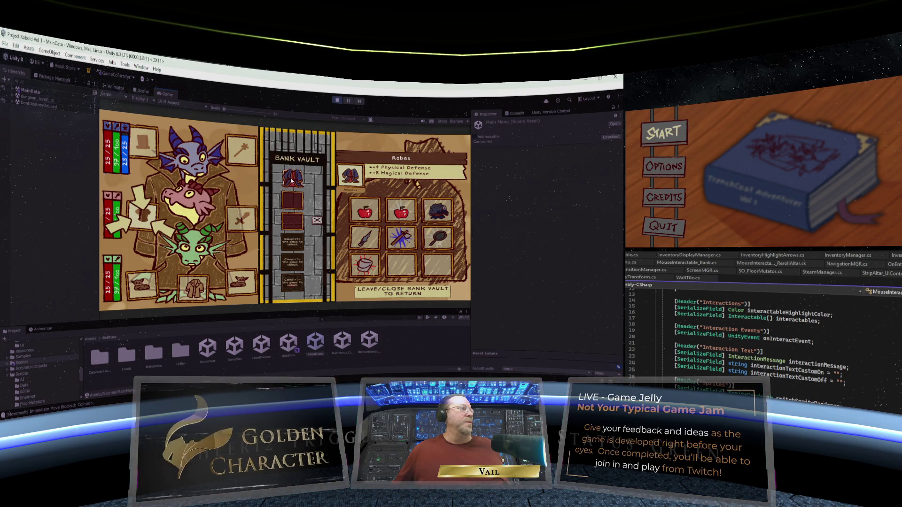
{"action": "mouse_move", "coordinate": [295, 181]}
{"action": "left_mouse_down"}
{"action": "mouse_move", "coordinate": [401, 270]}
{"action": "mouse_move", "coordinate": [143, 219]}
{"action": "left_mouse_up"}
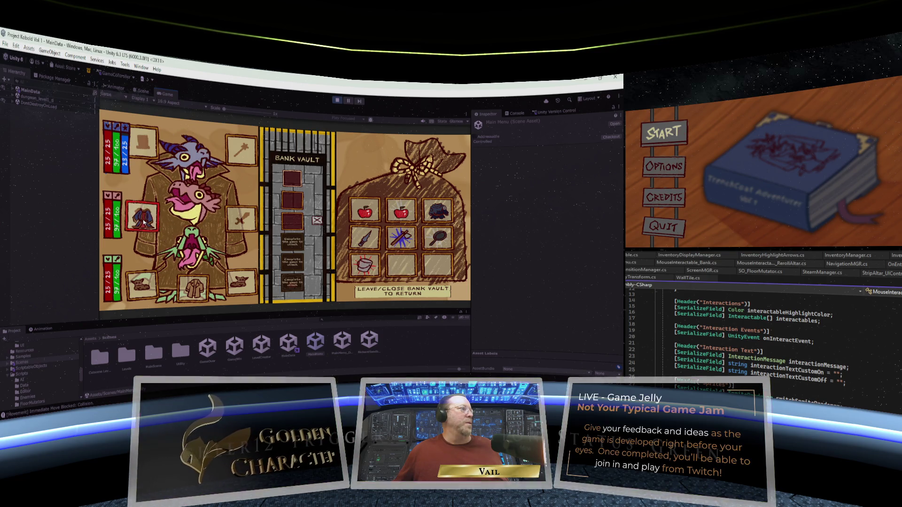
{"action": "mouse_move", "coordinate": [374, 245]}
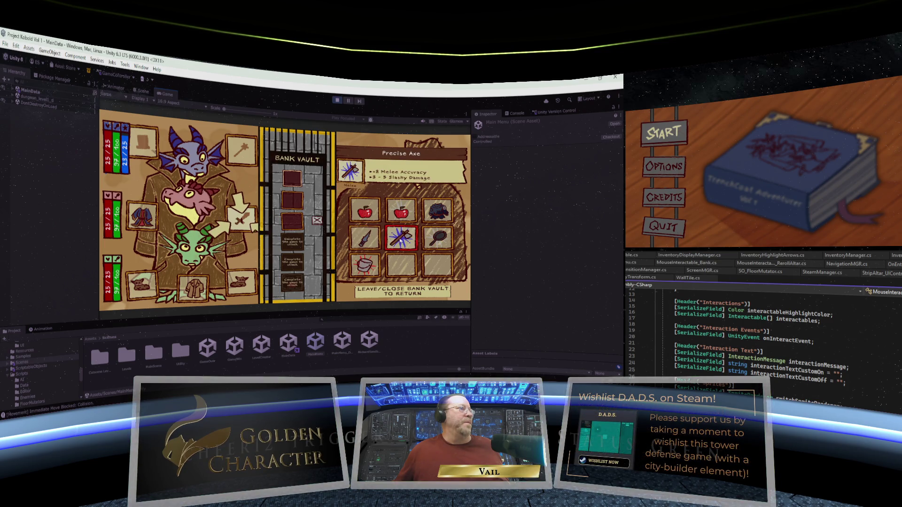
{"action": "left_click", "coordinate": [399, 239]}
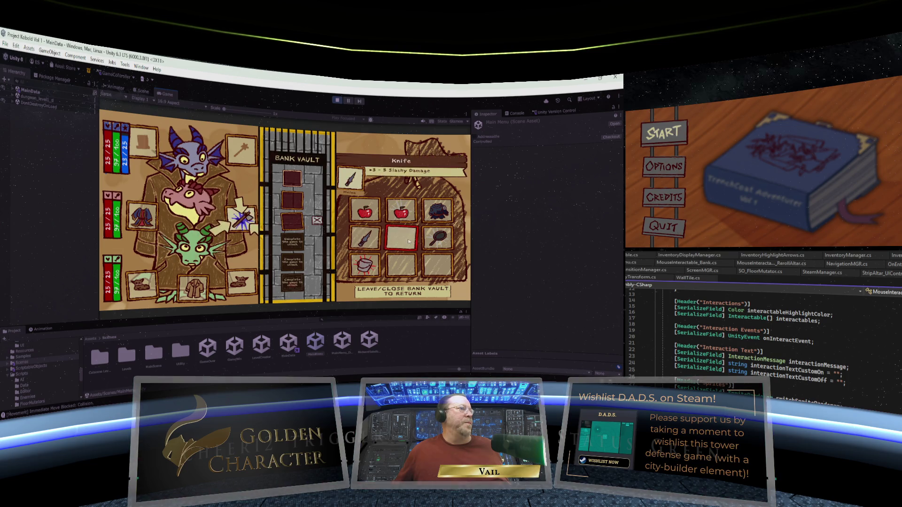
{"action": "mouse_move", "coordinate": [437, 243]}
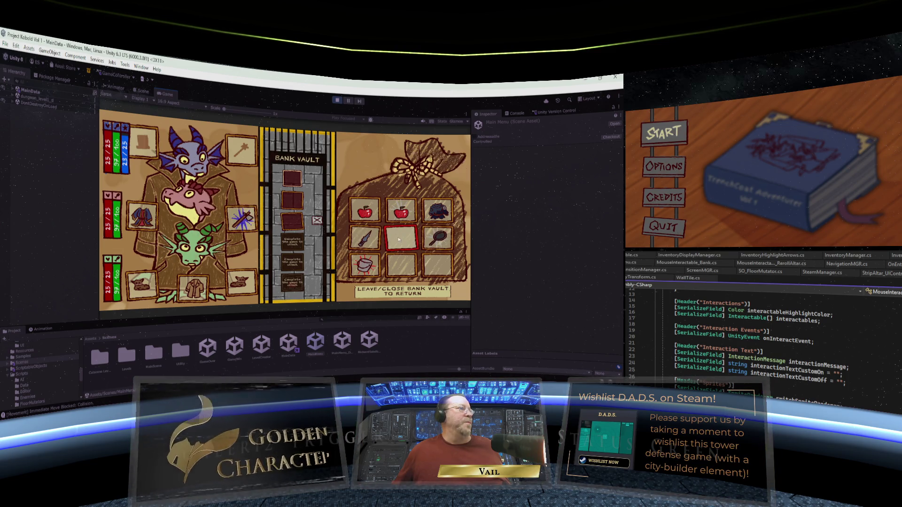
{"action": "left_click", "coordinate": [365, 264]}
Leave the bank vault and step the party back from the wizard.
{"action": "mouse_move", "coordinate": [445, 210]}
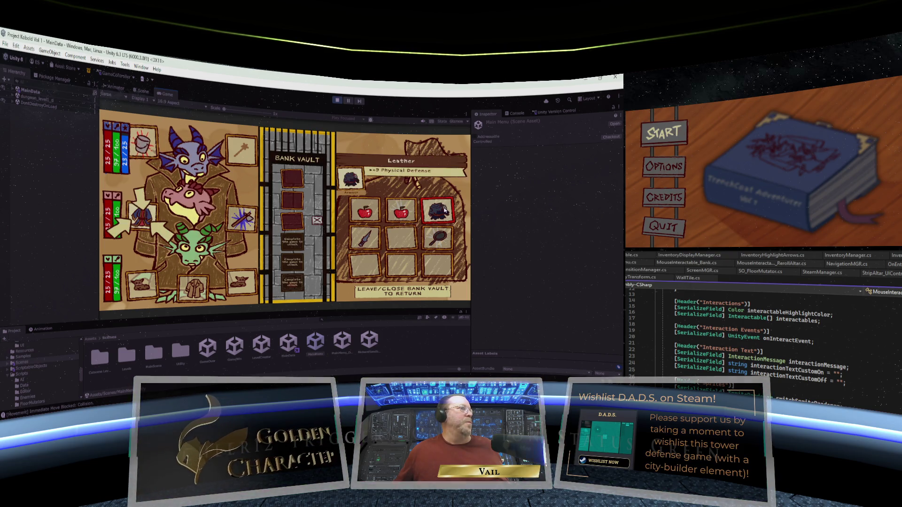
{"action": "mouse_move", "coordinate": [134, 219]}
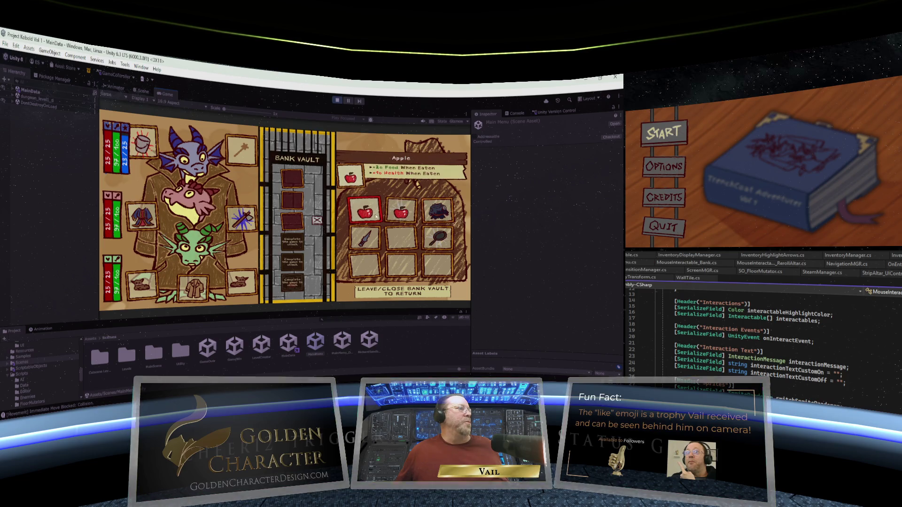
{"action": "left_click", "coordinate": [318, 221]}
{"action": "left_click", "coordinate": [420, 275]}
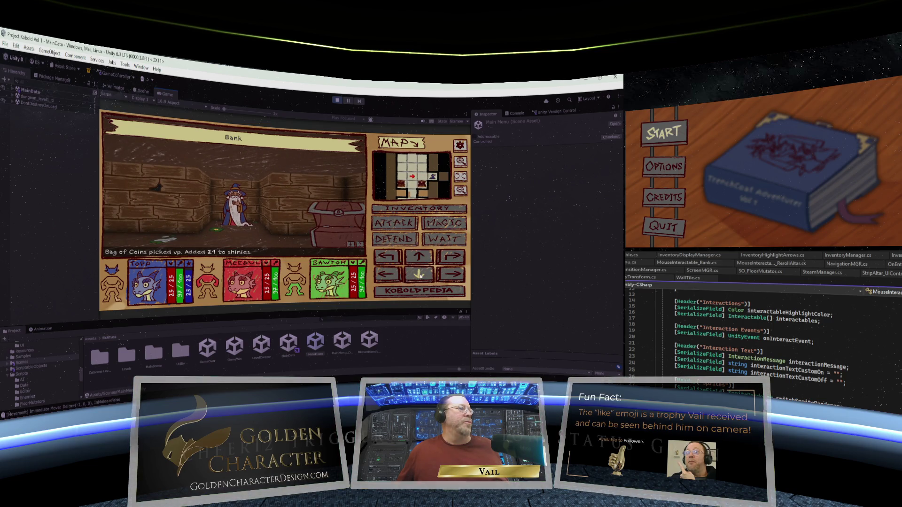
Pull the wall lever to open the barred gate and step through toward the goblin.
{"action": "left_click", "coordinate": [390, 261]}
{"action": "key", "text": "Up"}
{"action": "key", "text": "Up"}
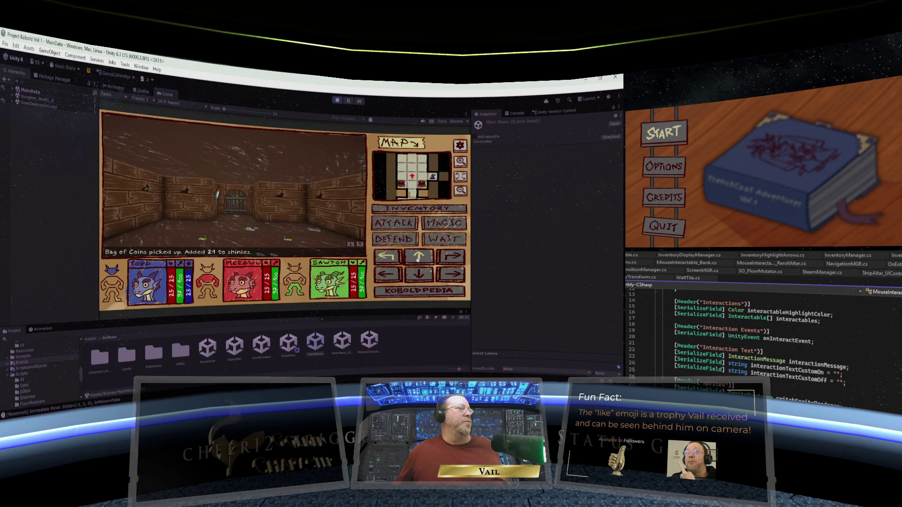
{"action": "left_click", "coordinate": [385, 258]}
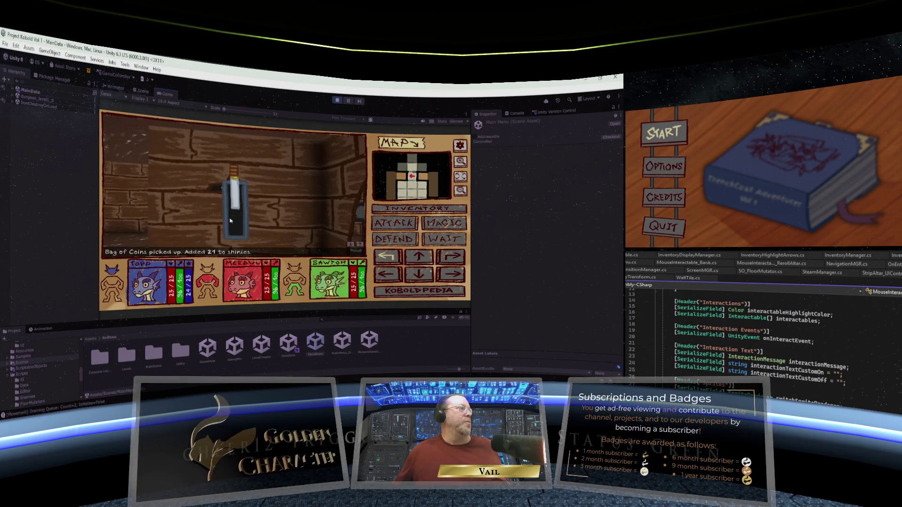
{"action": "left_click", "coordinate": [223, 198]}
{"action": "left_click", "coordinate": [452, 256]}
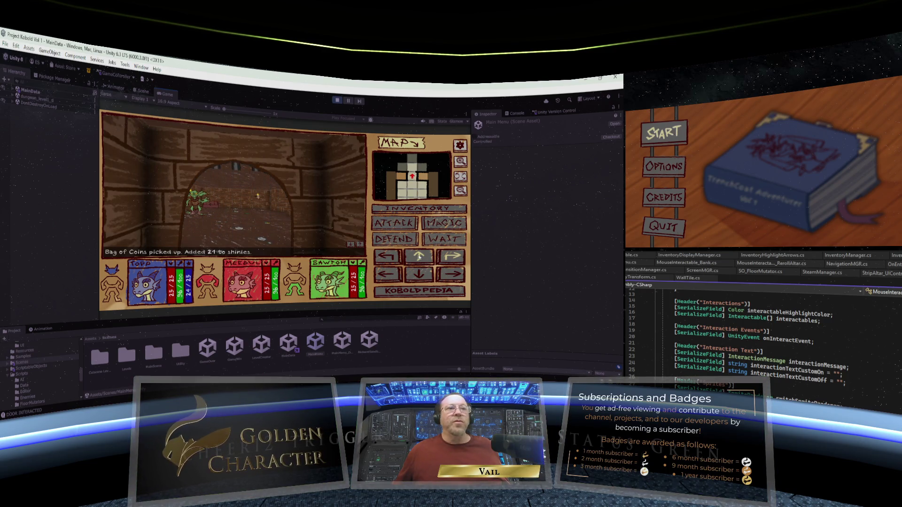
{"action": "left_click", "coordinate": [419, 257]}
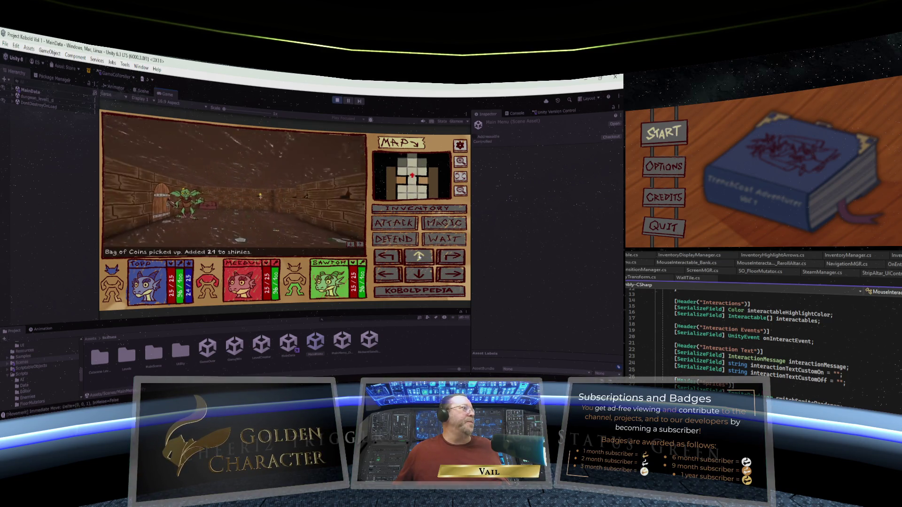
Defeat the goblin, pick up its Medal of Growth and view it in the inventory.
{"action": "left_click", "coordinate": [393, 225]}
{"action": "left_click", "coordinate": [393, 225]}
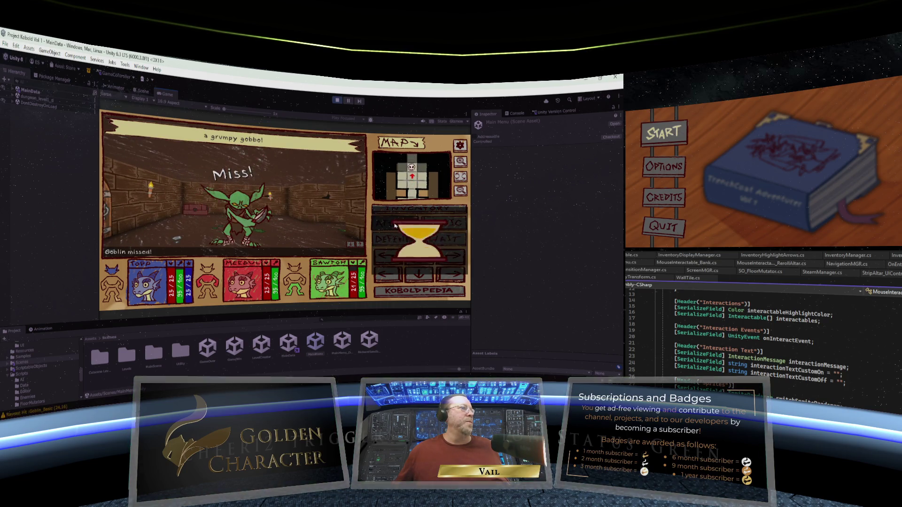
{"action": "left_click", "coordinate": [394, 226]}
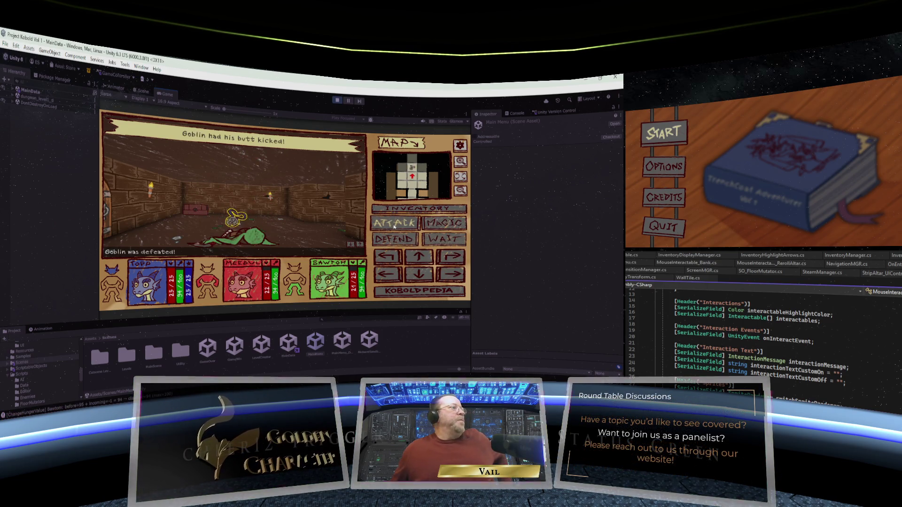
{"action": "left_click", "coordinate": [235, 216]}
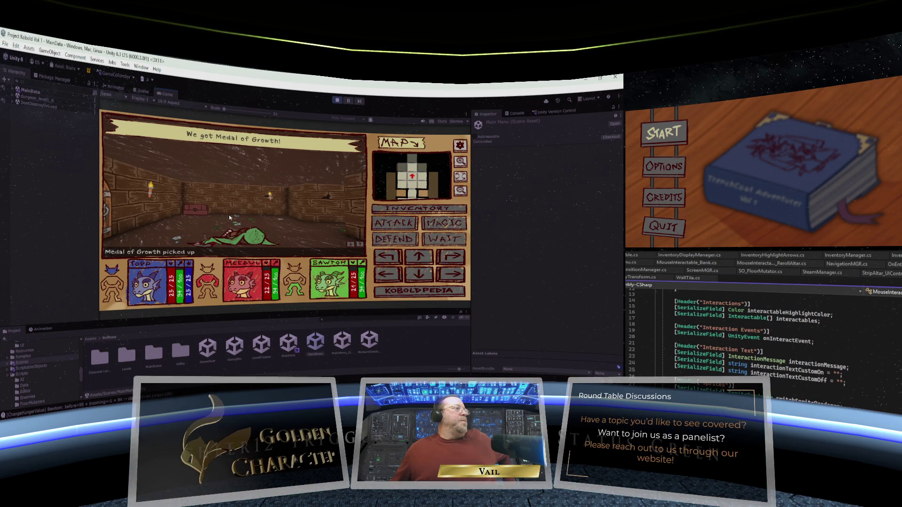
{"action": "left_click", "coordinate": [407, 209]}
{"action": "left_click", "coordinate": [405, 239]}
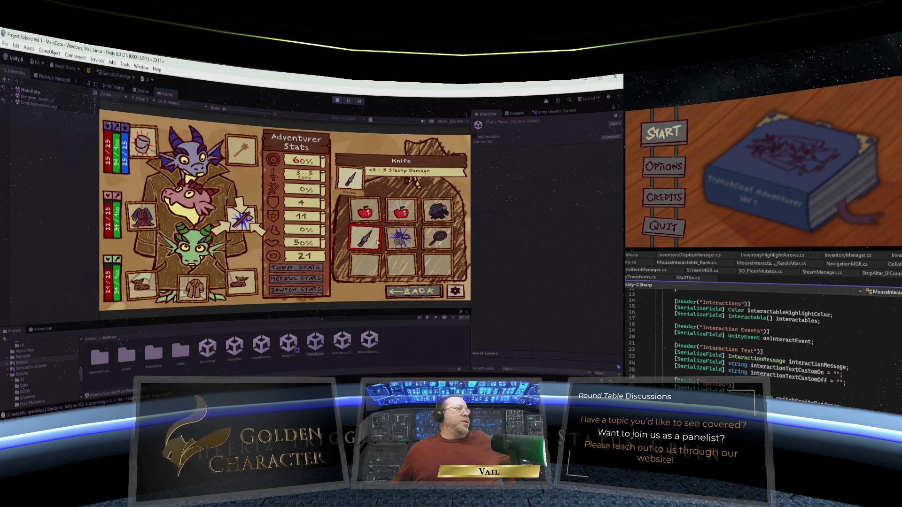
Open Meedul's stats, equip the Medal of Growth on Meedul, then move it back to the bag.
{"action": "left_click", "coordinate": [295, 279]}
{"action": "mouse_move", "coordinate": [400, 238]}
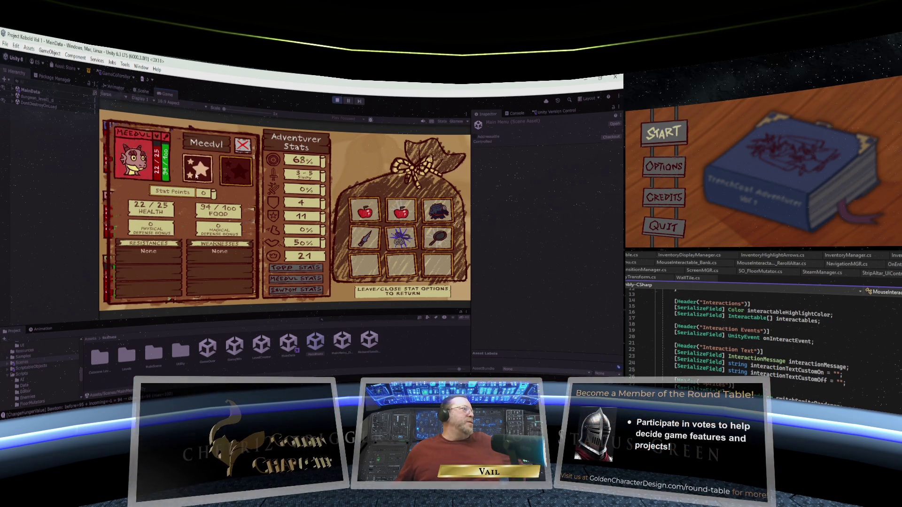
{"action": "mouse_move", "coordinate": [390, 243]}
{"action": "left_mouse_down"}
{"action": "mouse_move", "coordinate": [243, 146]}
{"action": "mouse_move", "coordinate": [201, 168]}
{"action": "left_mouse_up"}
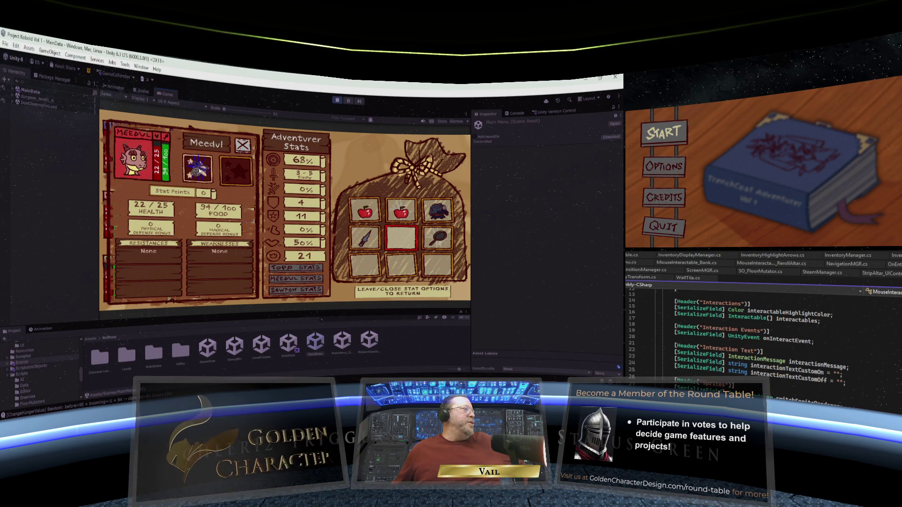
{"action": "mouse_move", "coordinate": [211, 175]}
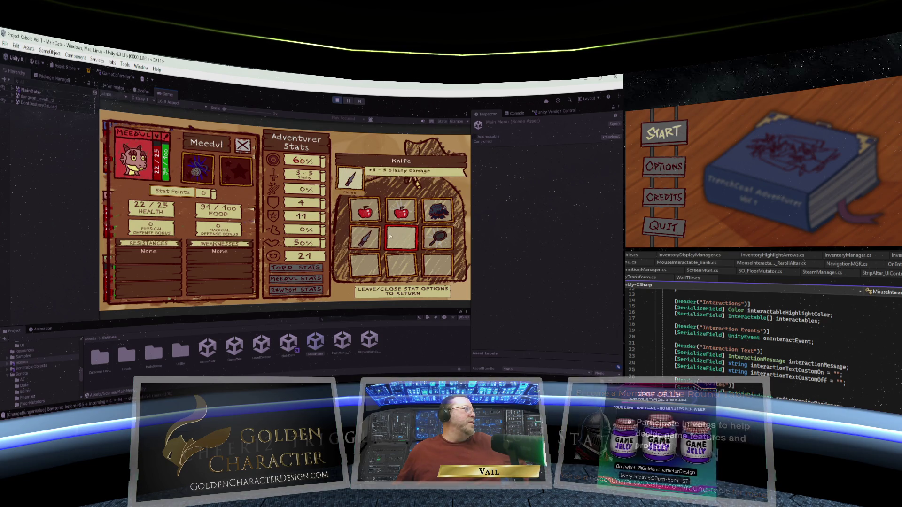
{"action": "mouse_move", "coordinate": [365, 238]}
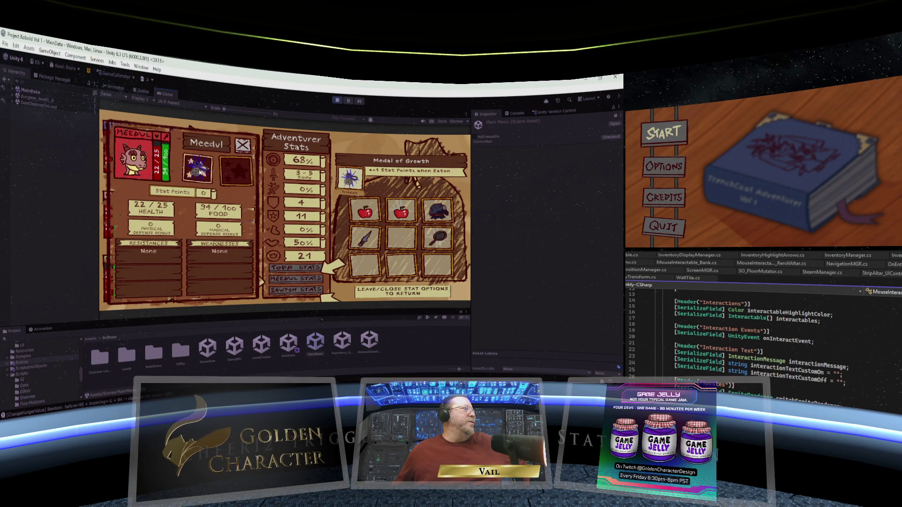
{"action": "left_click_drag", "start_coordinate": [201, 172], "coordinate": [400, 239]}
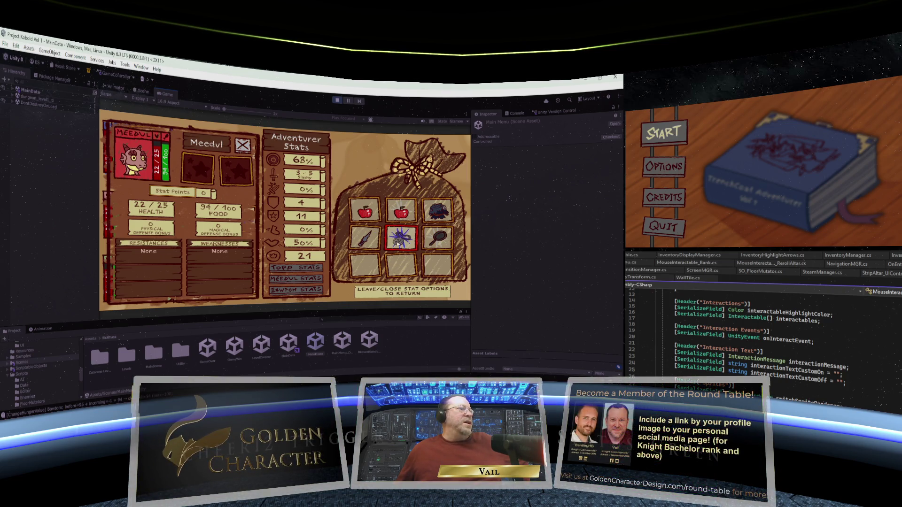
Feed the Medal of Growth to Meedul and spend the stat point on Physical Defense.
{"action": "left_click", "coordinate": [399, 240]}
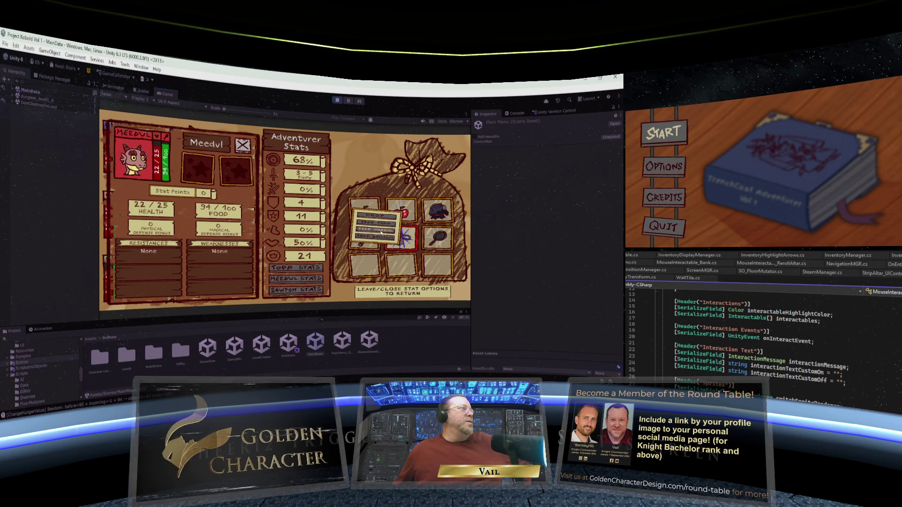
{"action": "left_click", "coordinate": [382, 233]}
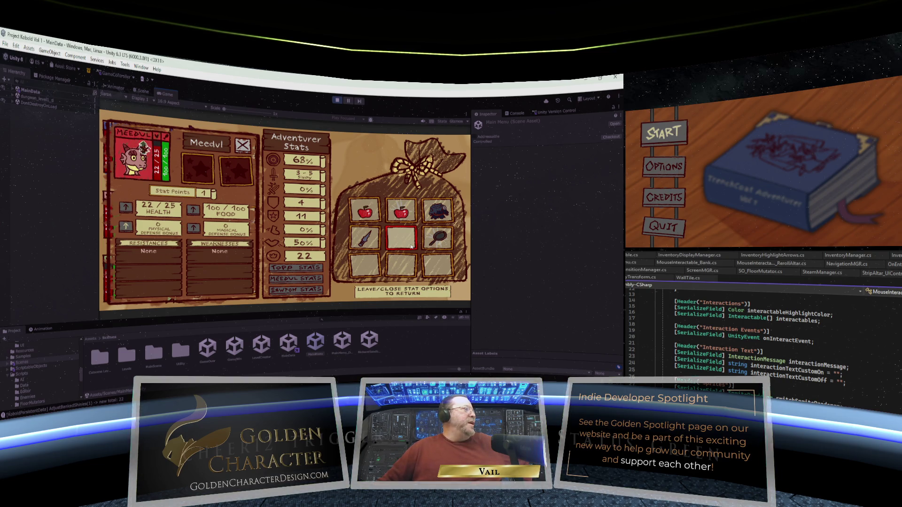
{"action": "key", "text": "Return"}
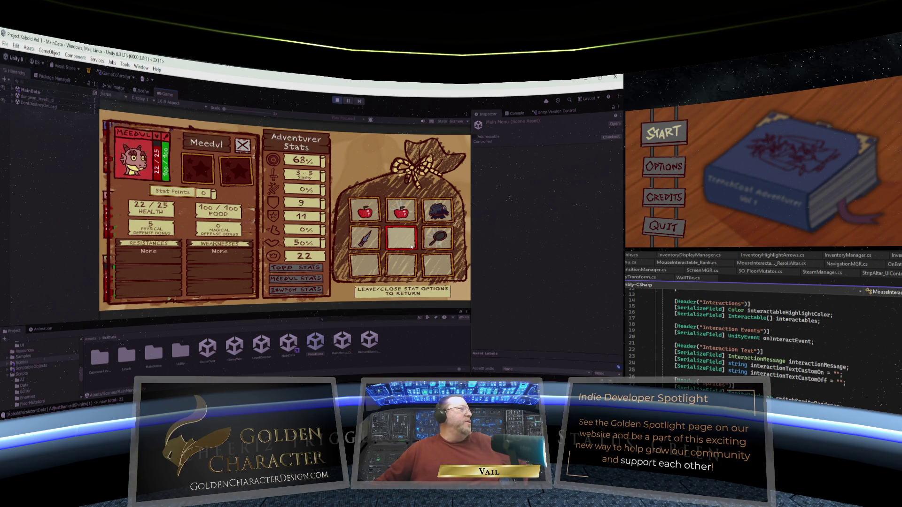
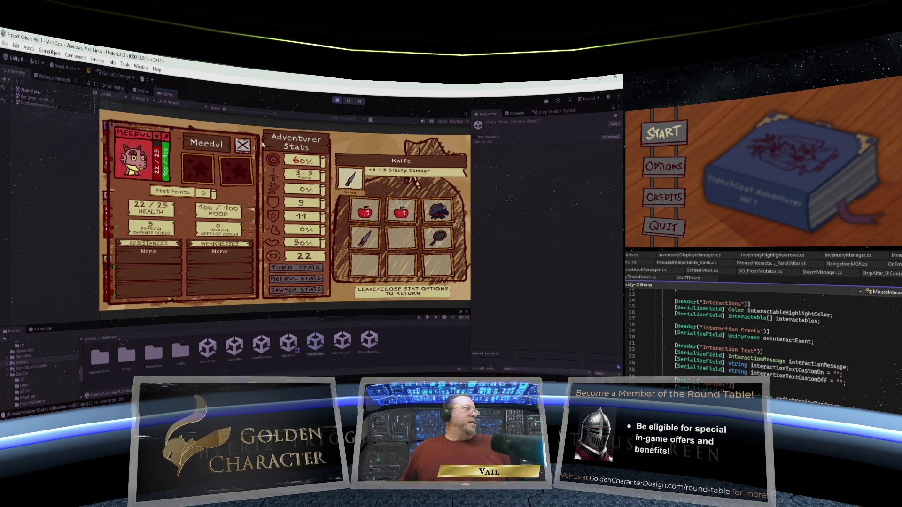
Close the character stats and inventory screens, then step the party forward twice.
{"action": "left_click", "coordinate": [394, 295]}
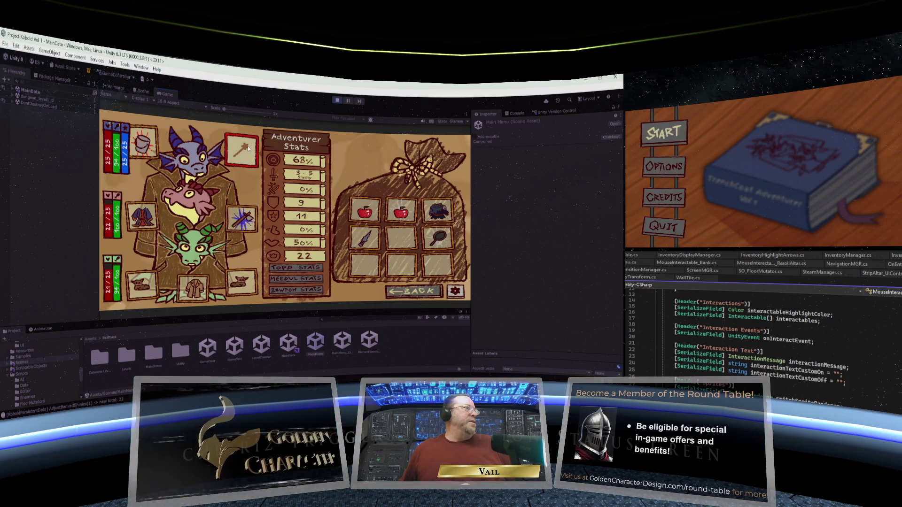
{"action": "left_click", "coordinate": [422, 293]}
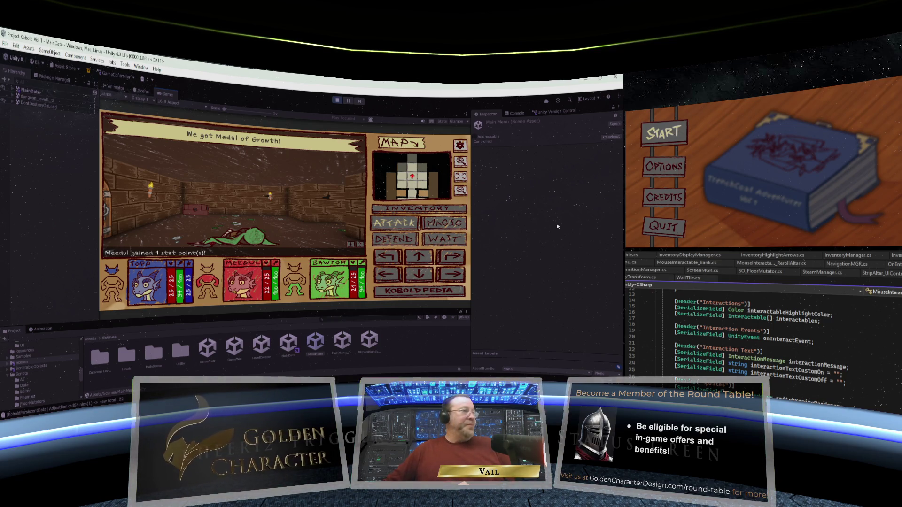
{"action": "key", "text": "Up"}
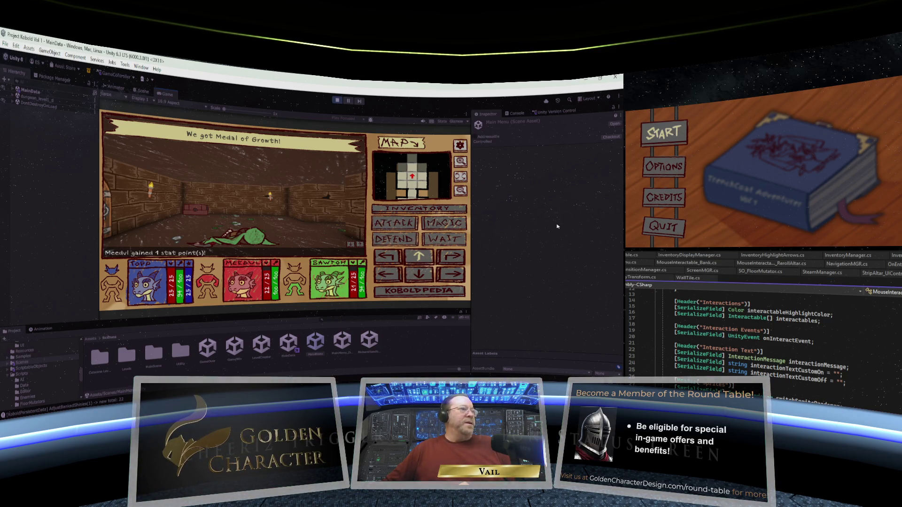
{"action": "key", "text": "Up"}
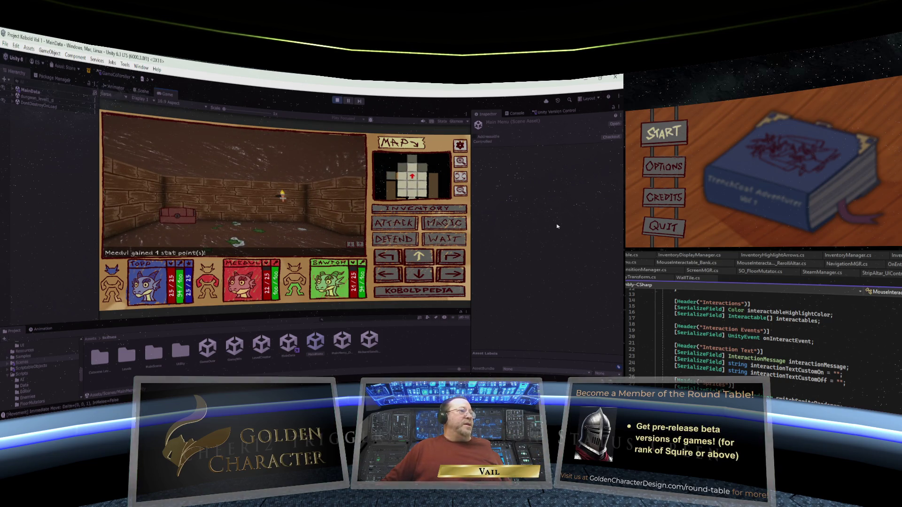
Sidestep left and advance to the chest, briefly opening and closing the Bank Vault.
{"action": "key", "text": "a"}
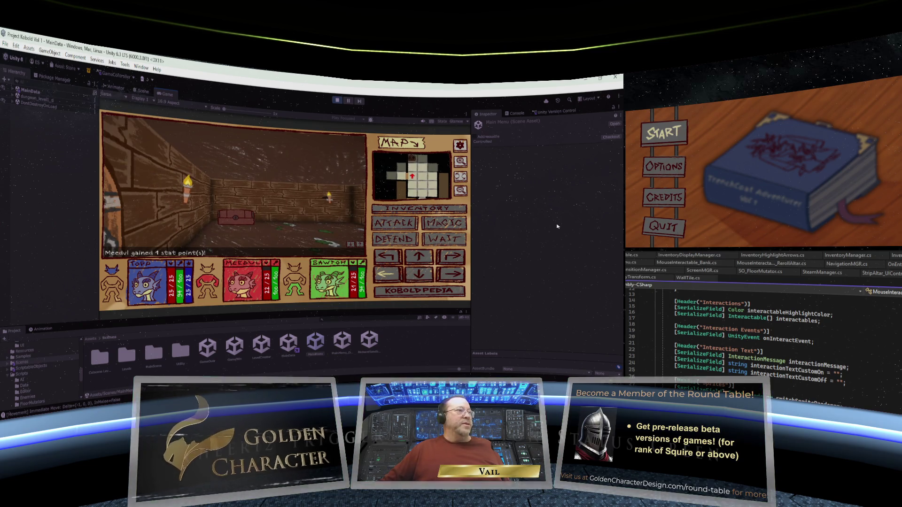
{"action": "key", "text": "w"}
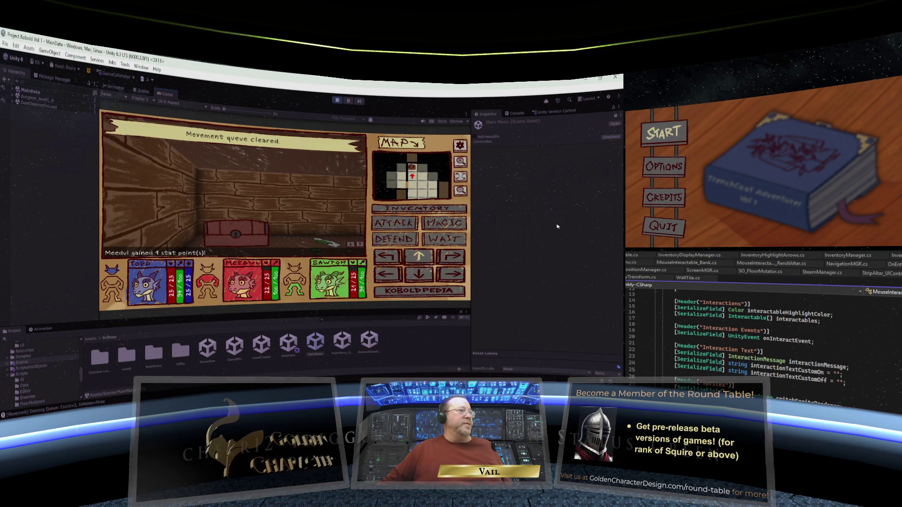
{"action": "key", "text": "w"}
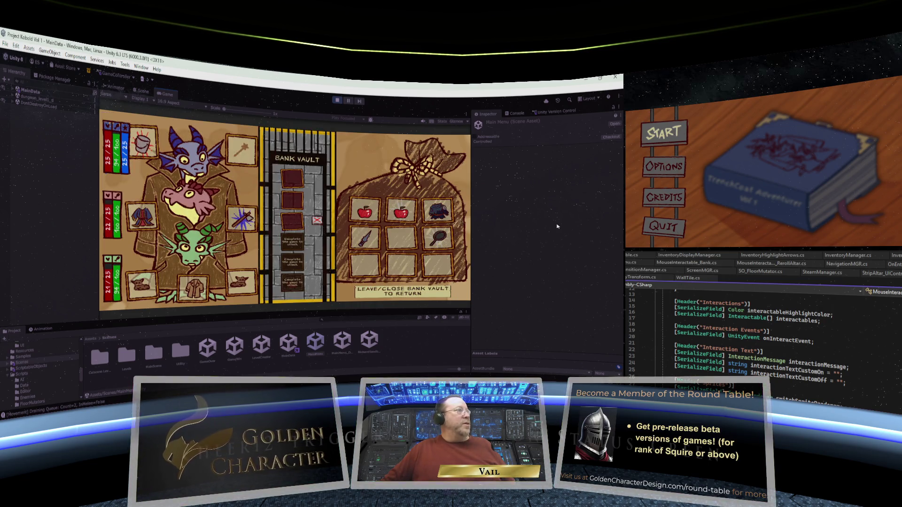
{"action": "key", "text": "Escape"}
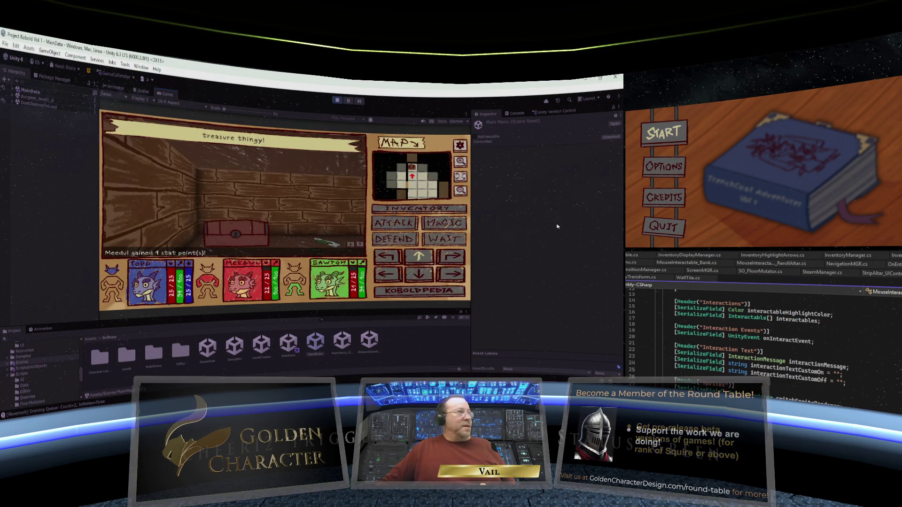
Take the Robes from the chest and walk down the corridor through the wooden door.
{"action": "left_click", "coordinate": [241, 230]}
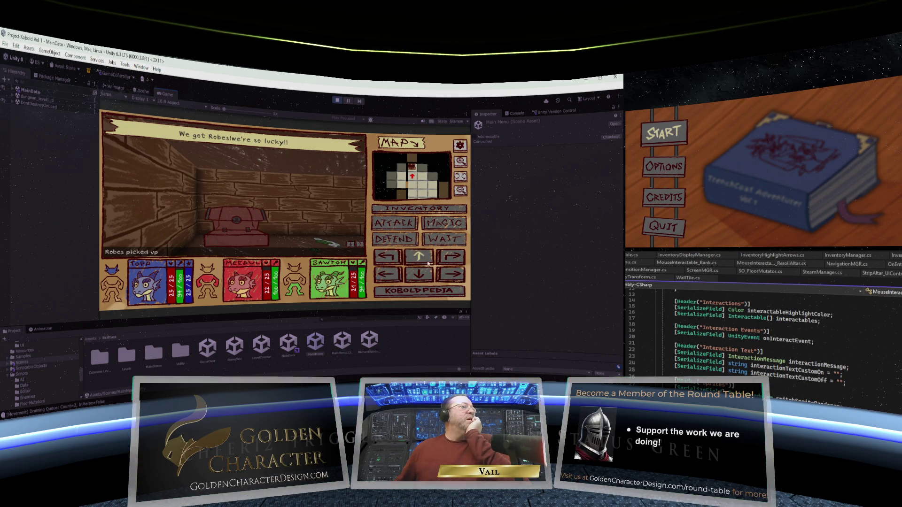
{"action": "left_click", "coordinate": [454, 260]}
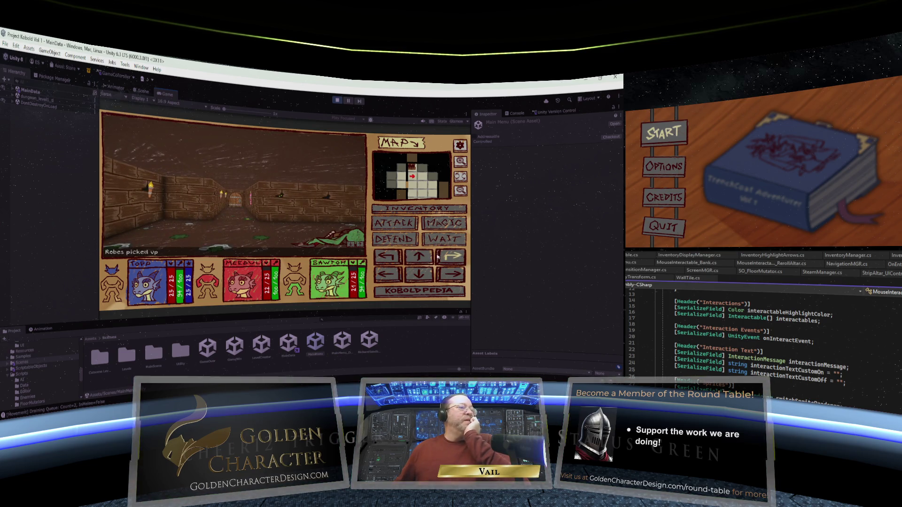
{"action": "left_click", "coordinate": [419, 257]}
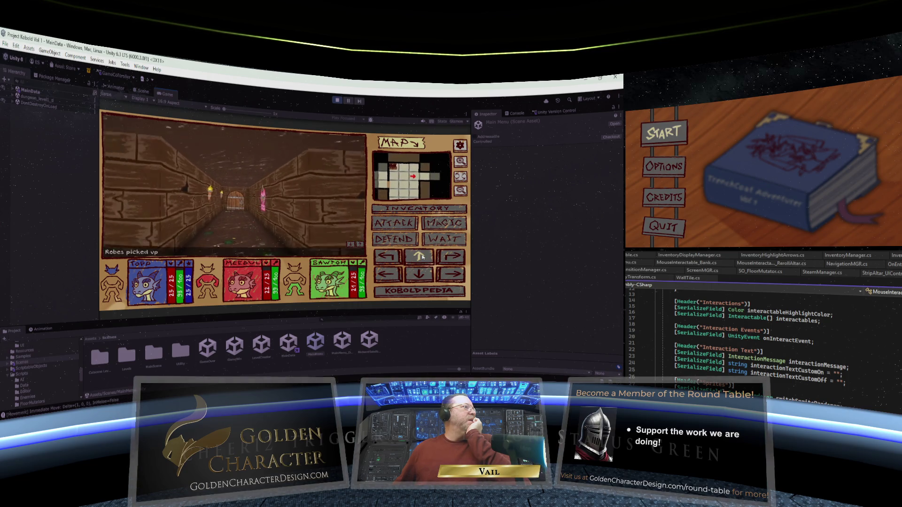
{"action": "left_click", "coordinate": [423, 257]}
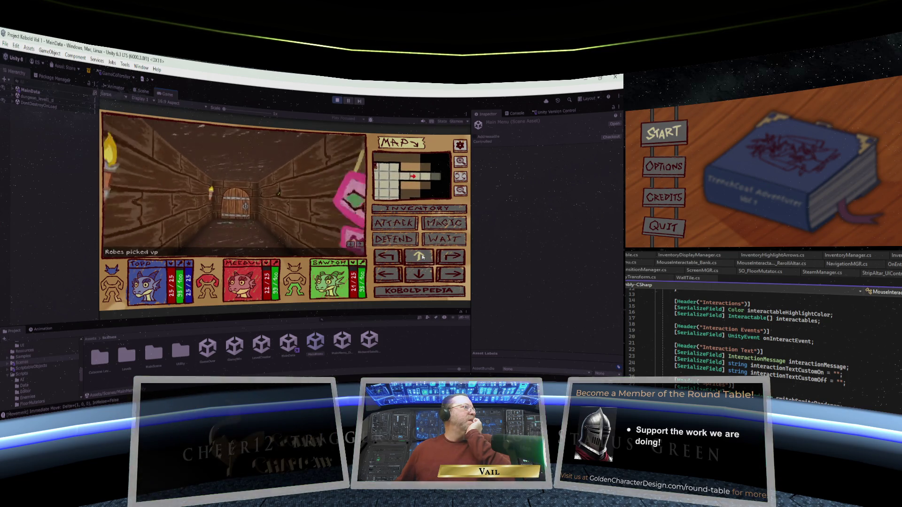
{"action": "left_click", "coordinate": [421, 256]}
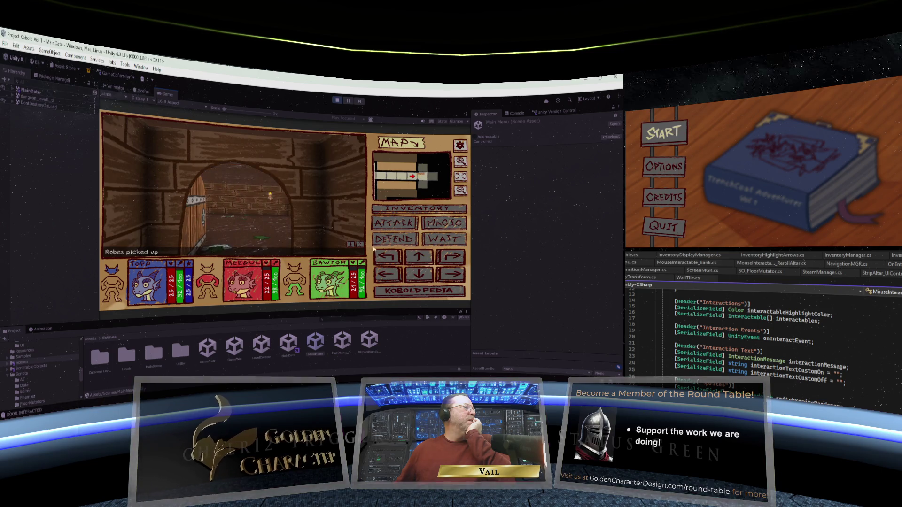
{"action": "left_click", "coordinate": [418, 257]}
Cross the next room and pass through its door to face the spooky skeleton.
{"action": "left_click", "coordinate": [451, 257]}
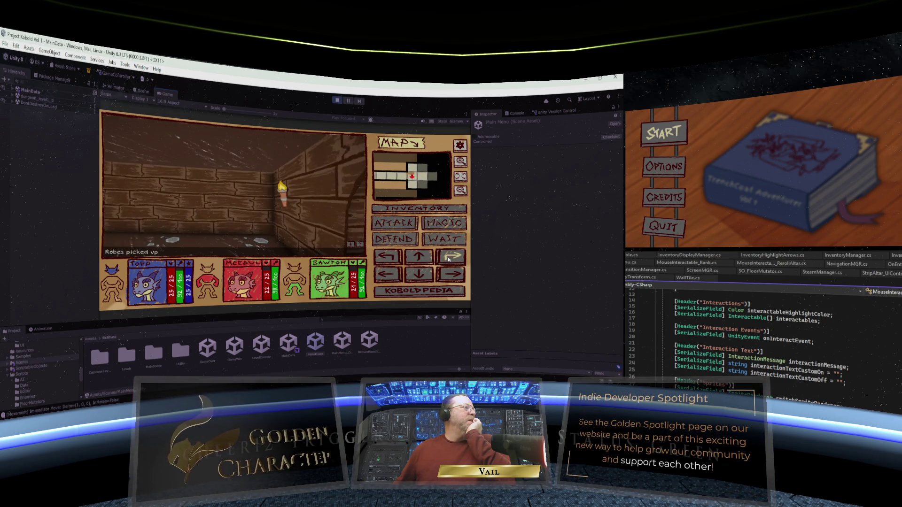
{"action": "left_click", "coordinate": [390, 258]}
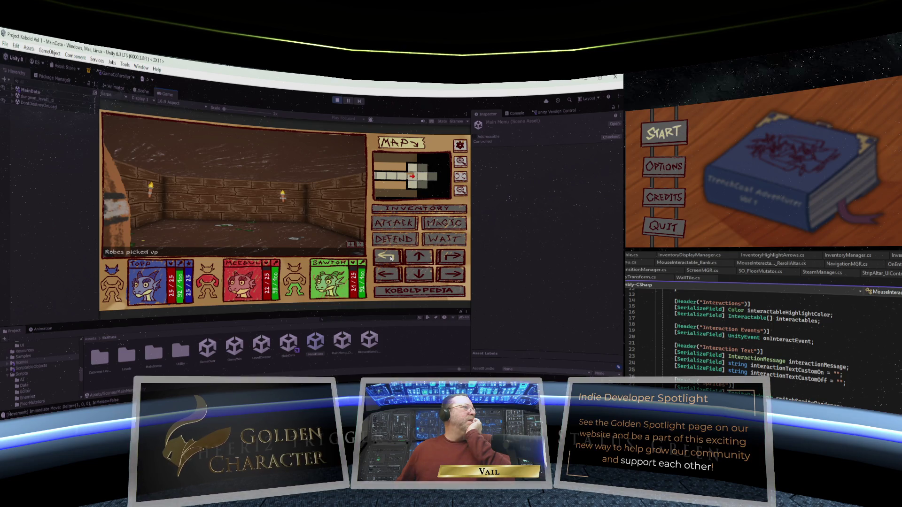
{"action": "left_click", "coordinate": [392, 258]}
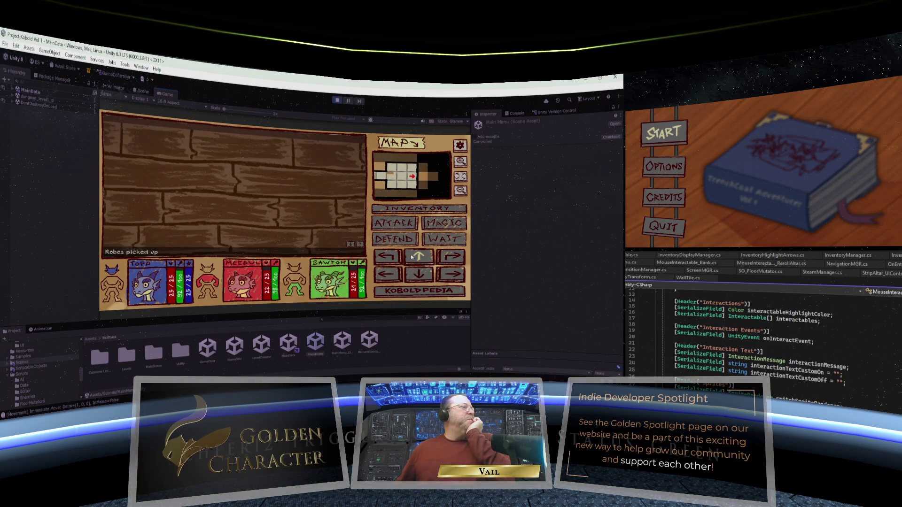
{"action": "left_click", "coordinate": [394, 257]}
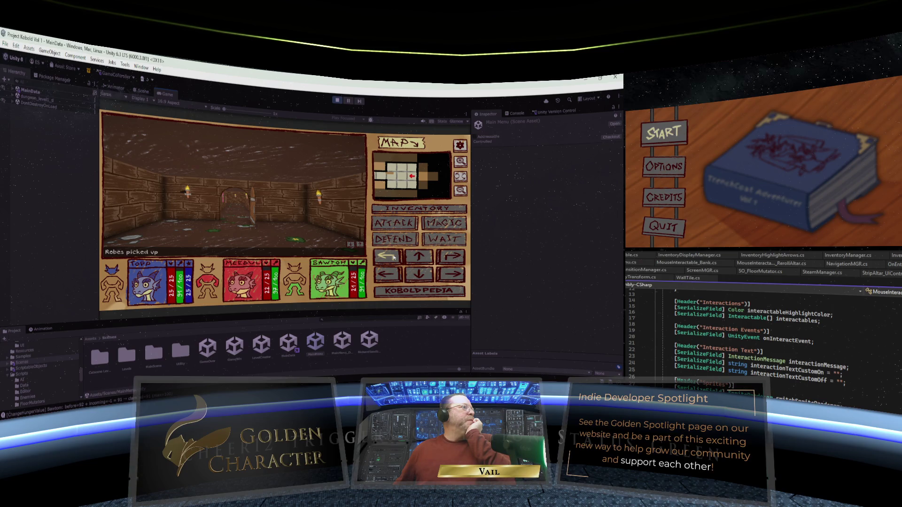
{"action": "left_click", "coordinate": [415, 258]}
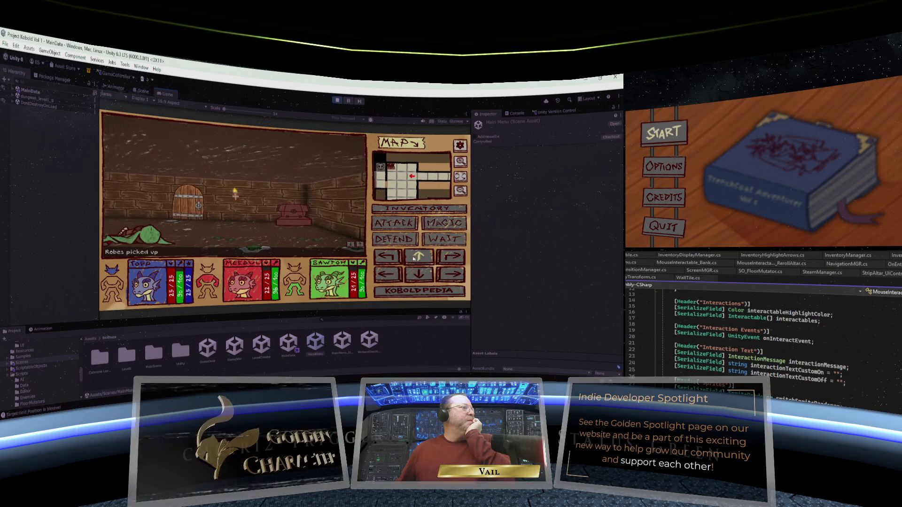
{"action": "left_click", "coordinate": [420, 259]}
{"action": "left_click", "coordinate": [425, 260]}
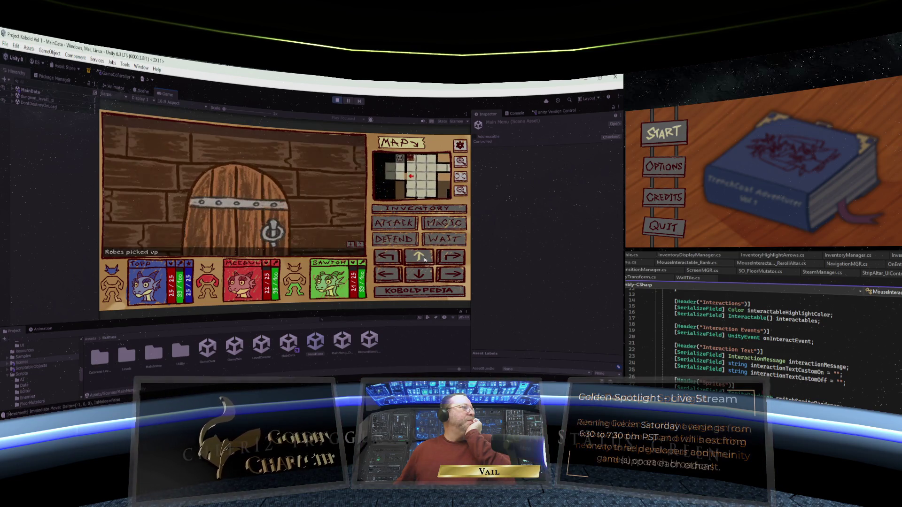
{"action": "left_click", "coordinate": [424, 260]}
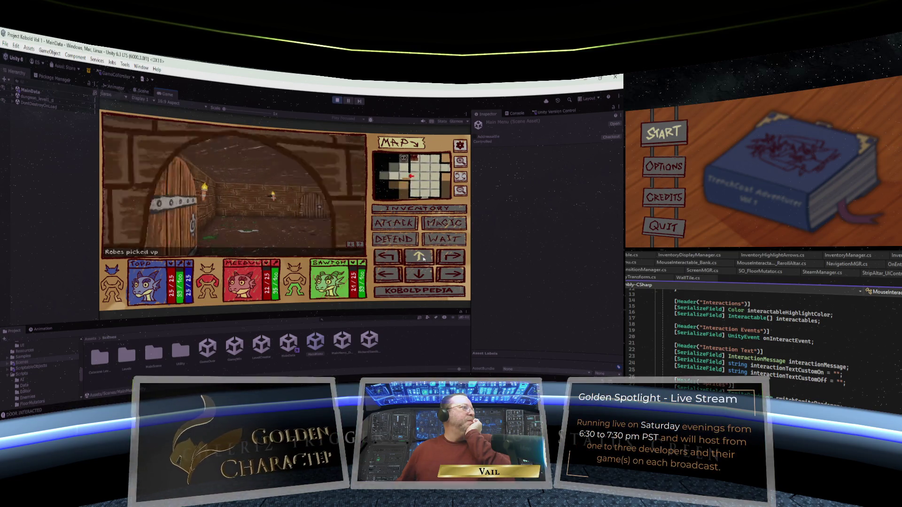
{"action": "left_click", "coordinate": [451, 258]}
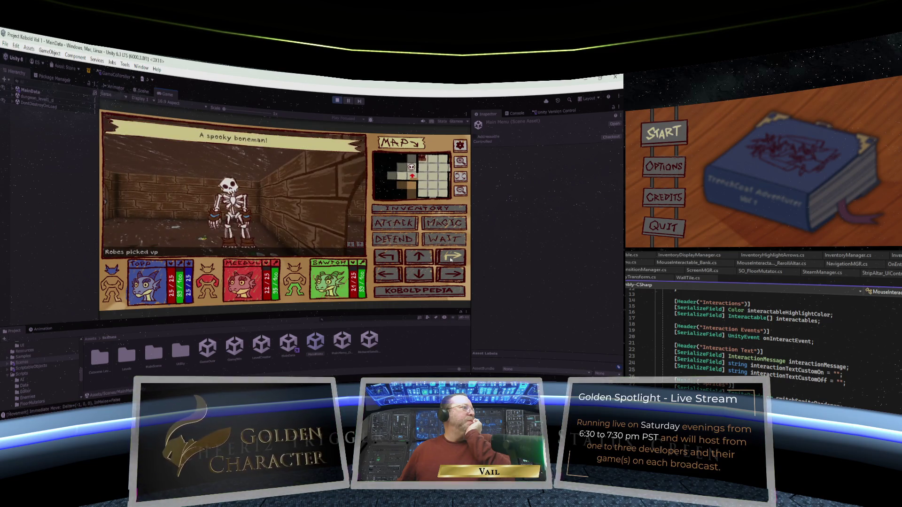
Defeat the skeleton with three attacks and pick up the Chimkin it dropped.
{"action": "left_click", "coordinate": [396, 224]}
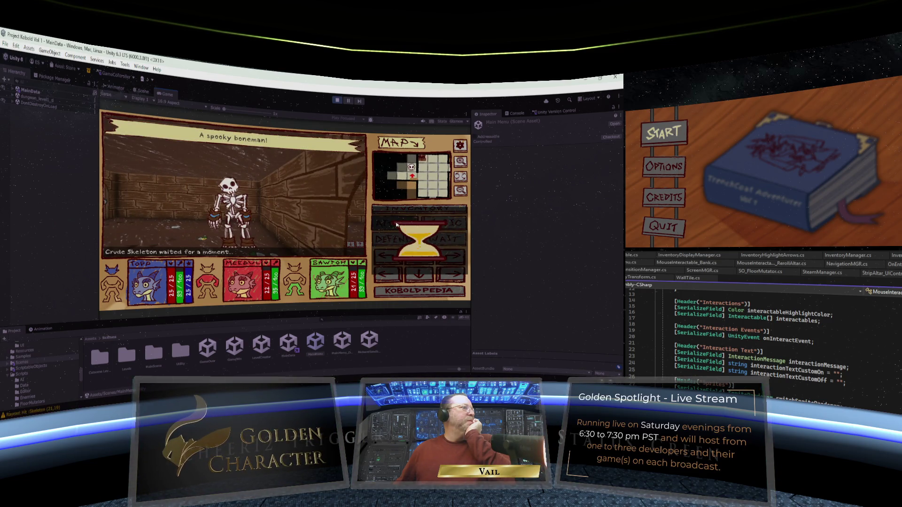
{"action": "left_click", "coordinate": [396, 223]}
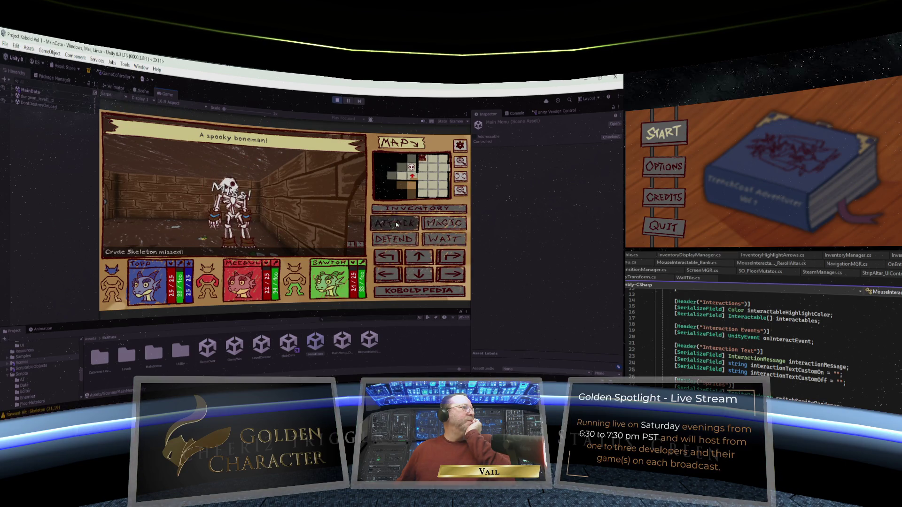
{"action": "left_click", "coordinate": [396, 224]}
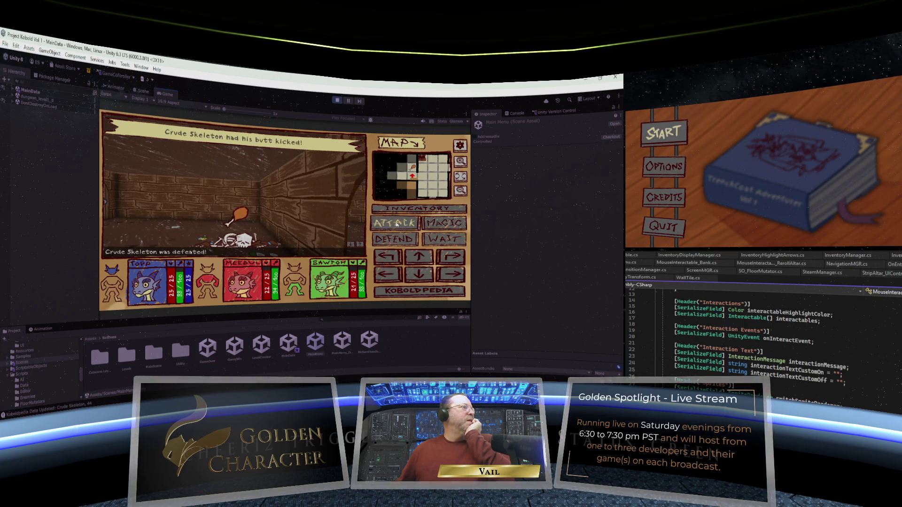
{"action": "left_click", "coordinate": [250, 219]}
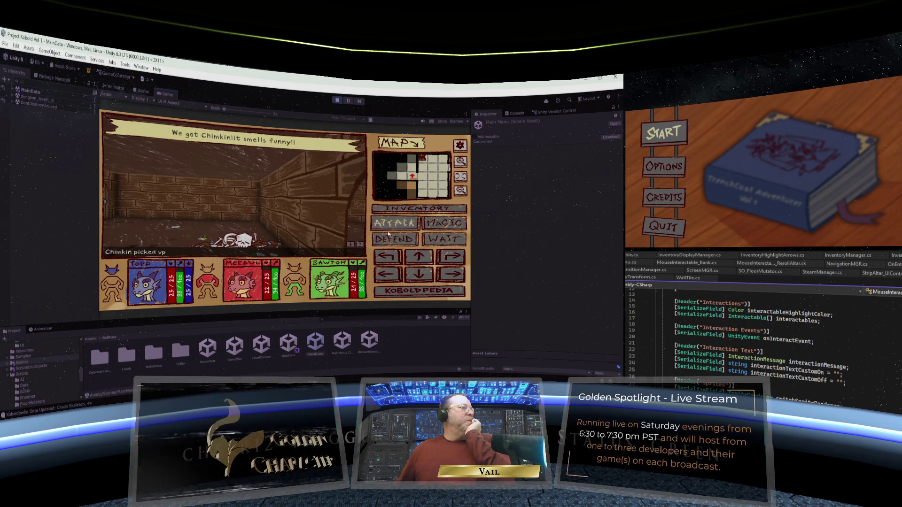
Walk to the new passage's door, go through, and defeat the skeleton there.
{"action": "left_click", "coordinate": [385, 256]}
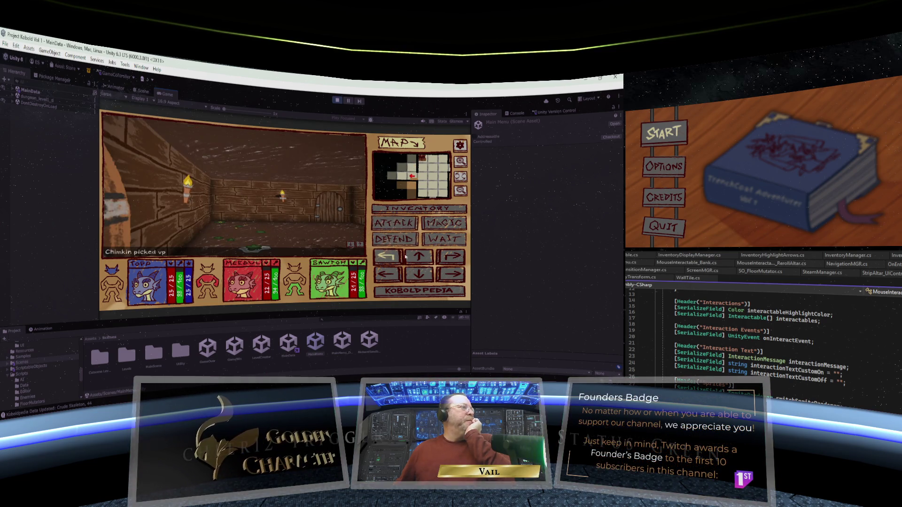
{"action": "left_click", "coordinate": [448, 273]}
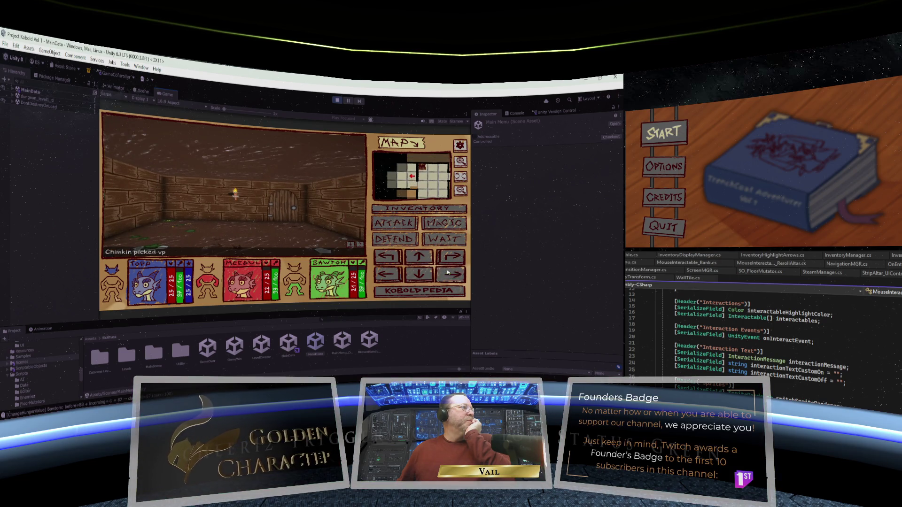
{"action": "left_click", "coordinate": [420, 258]}
{"action": "left_click", "coordinate": [428, 254]}
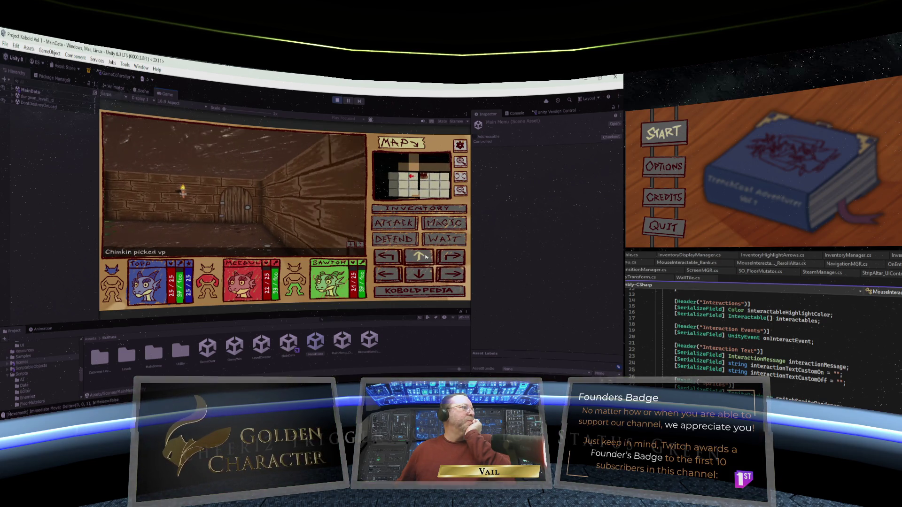
{"action": "left_click", "coordinate": [428, 254]}
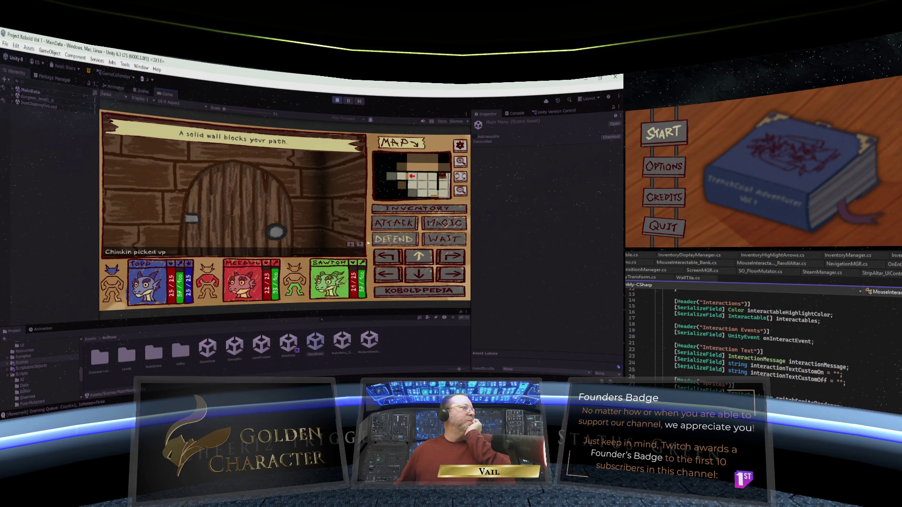
{"action": "left_click", "coordinate": [418, 256]}
{"action": "left_click", "coordinate": [389, 230]}
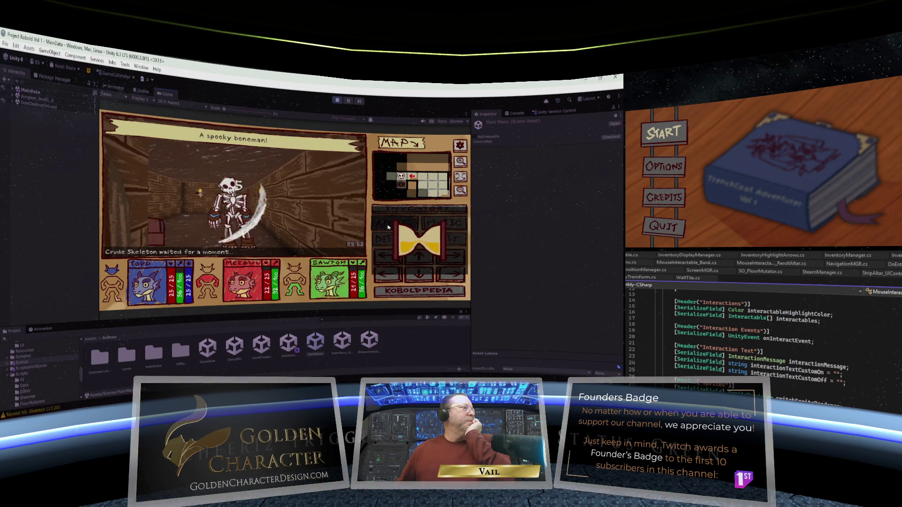
{"action": "left_click", "coordinate": [395, 227]}
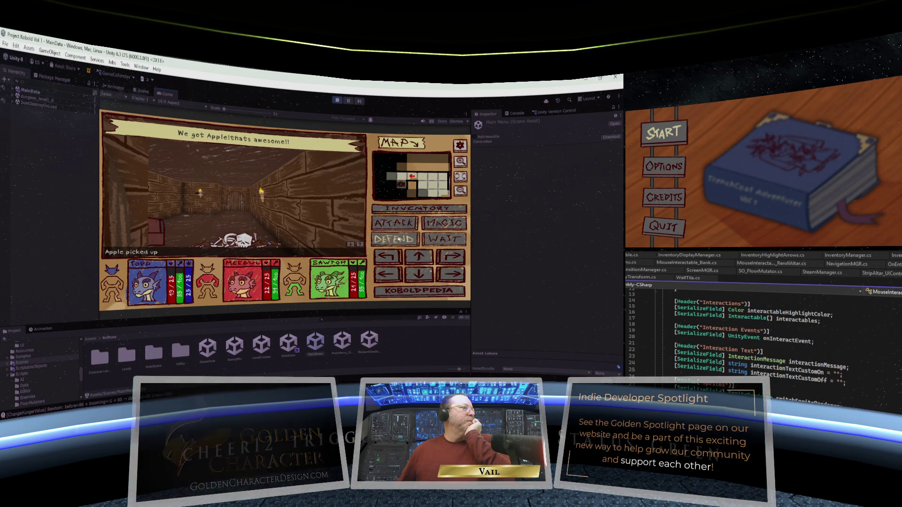
Pick up the Firefly from the chest and go through the torch-lit corridor's door to finish.
{"action": "left_click", "coordinate": [385, 256]}
{"action": "left_click", "coordinate": [385, 255]}
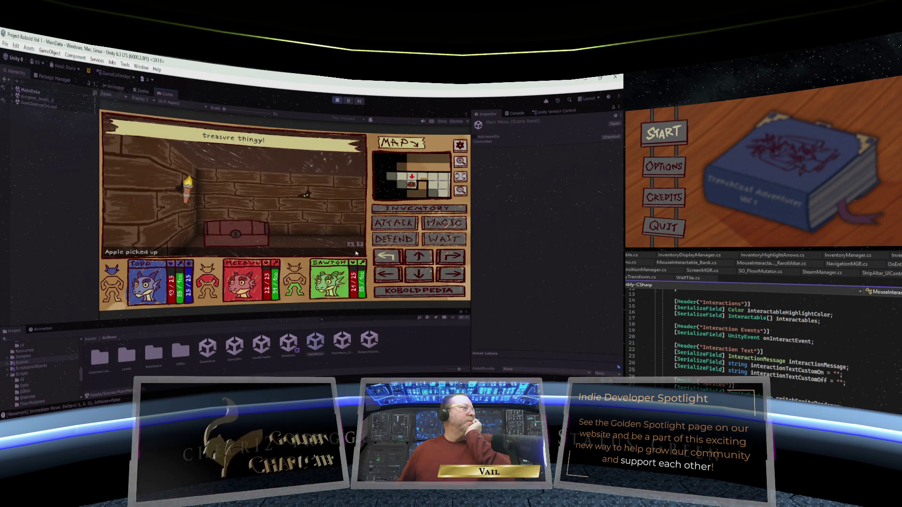
{"action": "left_click", "coordinate": [444, 255]}
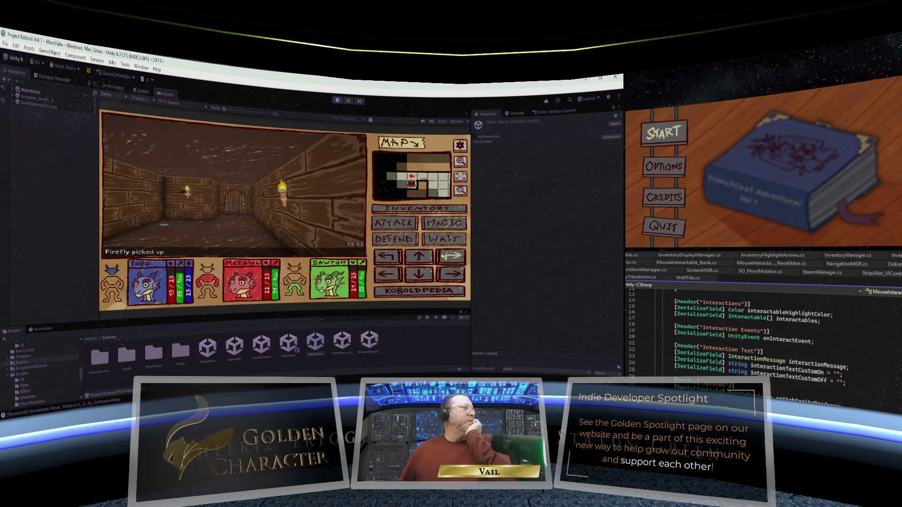
{"action": "left_click", "coordinate": [419, 256]}
{"action": "left_click", "coordinate": [419, 256]}
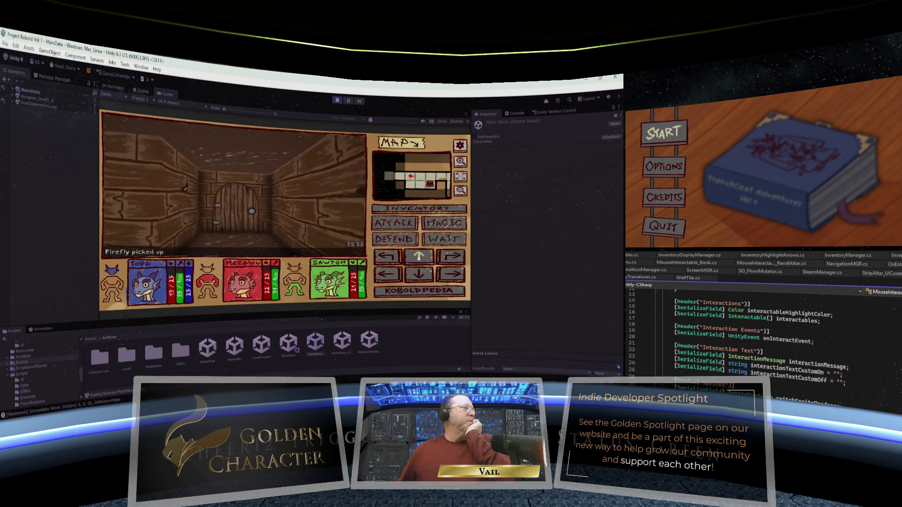
{"action": "left_click", "coordinate": [418, 257]}
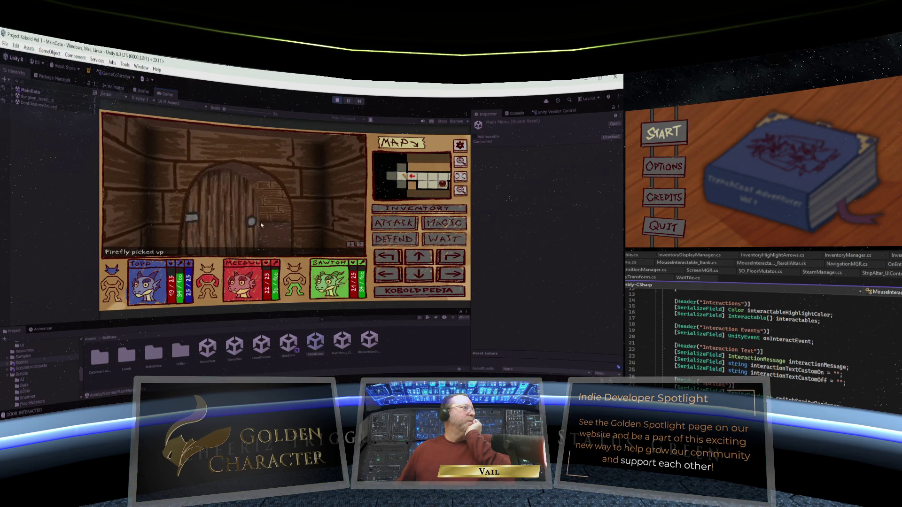
{"action": "left_click", "coordinate": [423, 260]}
{"action": "left_click", "coordinate": [422, 259]}
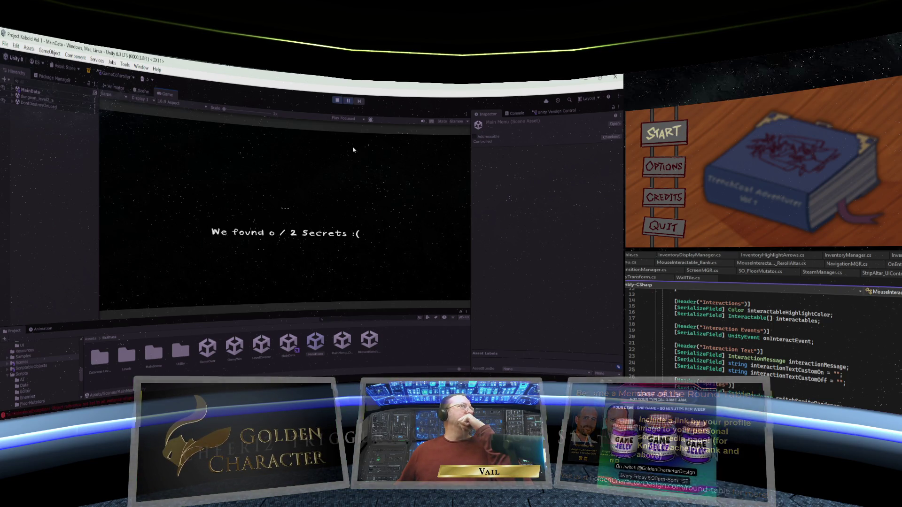
Show the Console and compare stack traces of the first, second and last NullReferenceException.
{"action": "left_click", "coordinate": [519, 113]}
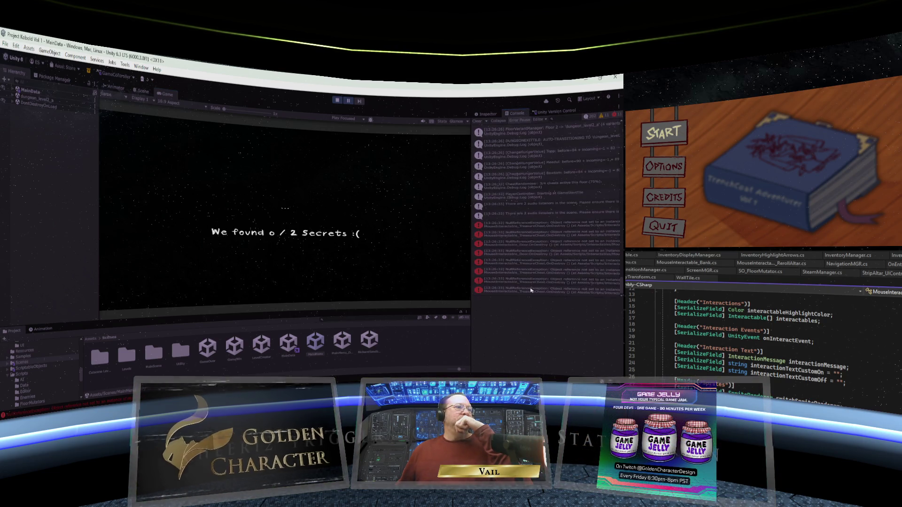
{"action": "left_click", "coordinate": [534, 226]}
{"action": "left_click", "coordinate": [533, 235]}
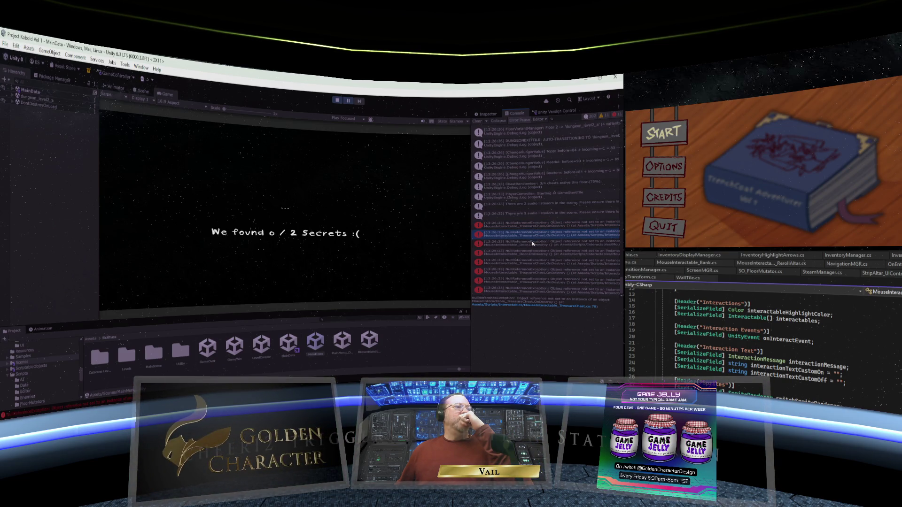
{"action": "left_click", "coordinate": [531, 292]}
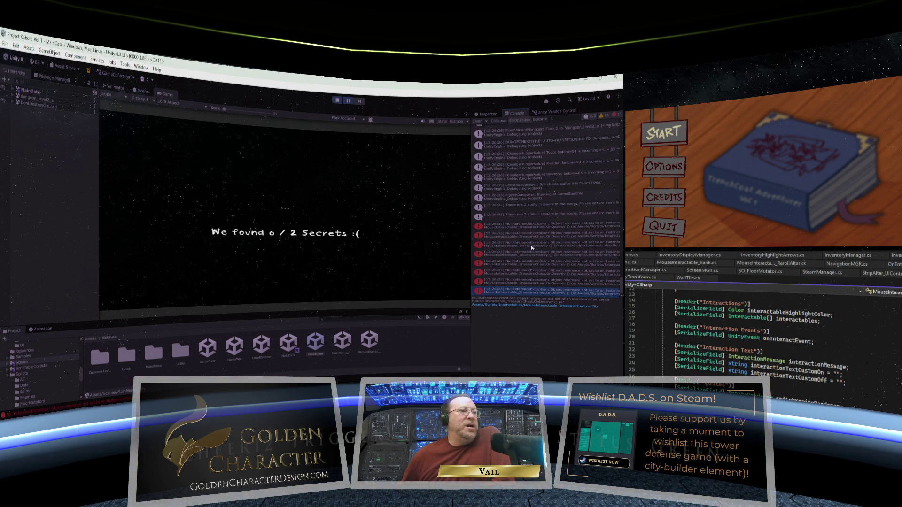
{"action": "left_click", "coordinate": [523, 225]}
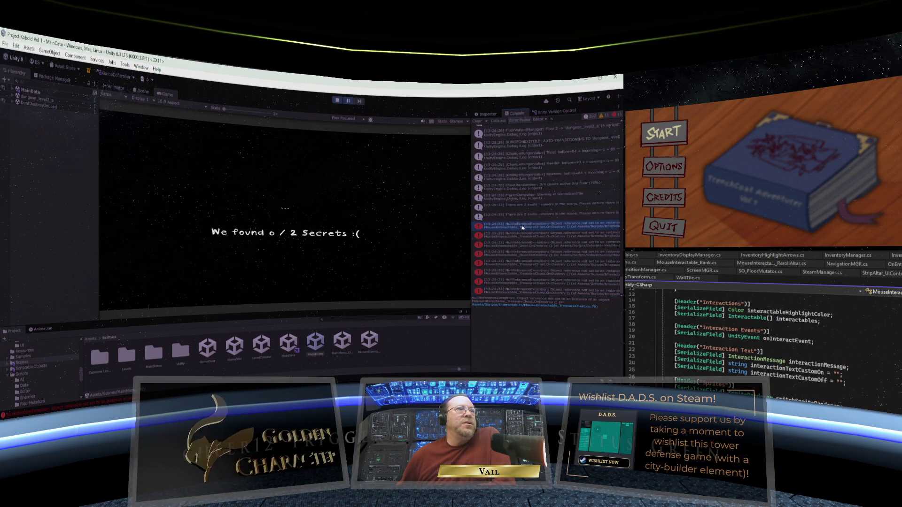
{"action": "left_click", "coordinate": [527, 292]}
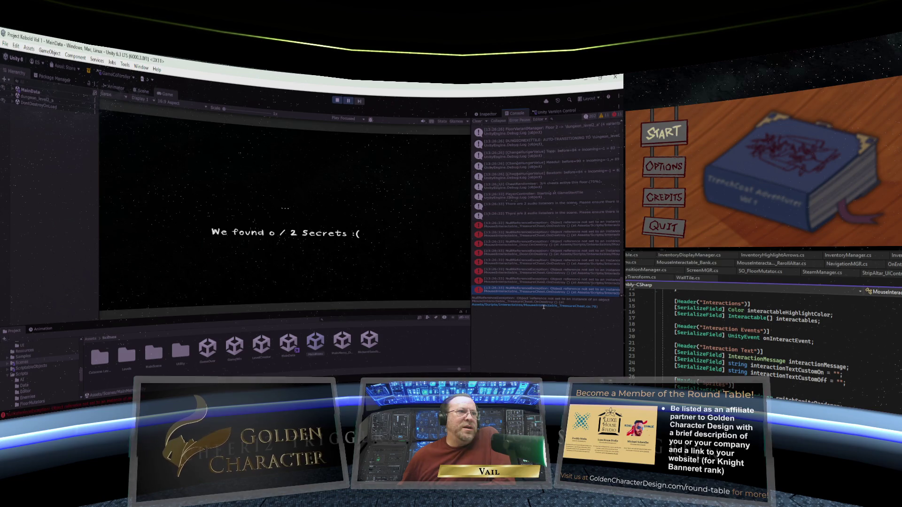
{"action": "left_click", "coordinate": [516, 227]}
{"action": "left_click", "coordinate": [529, 292]}
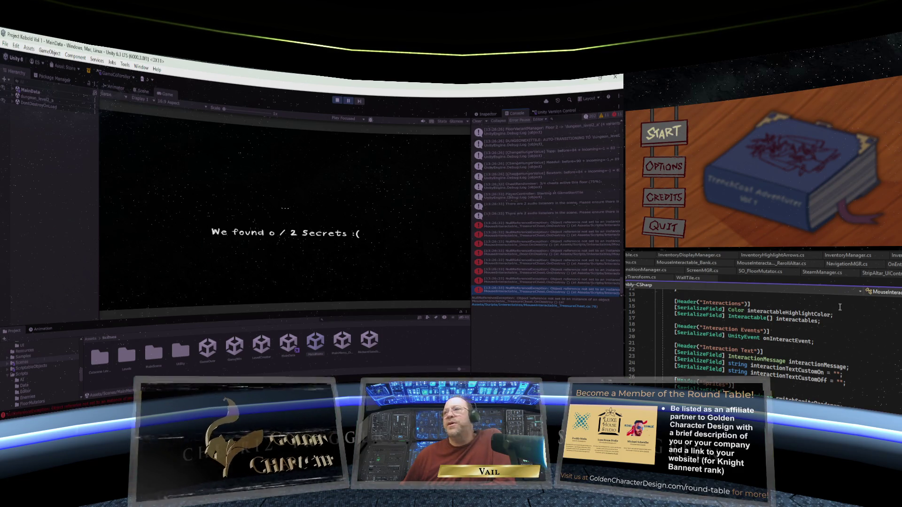
Scroll through MouseInteractable's serialized fields, interaction overrides, OnDrawGizmos and OnDestroy code.
{"action": "scroll", "coordinate": [831, 332], "scroll_direction": "down", "scroll_amount": 20}
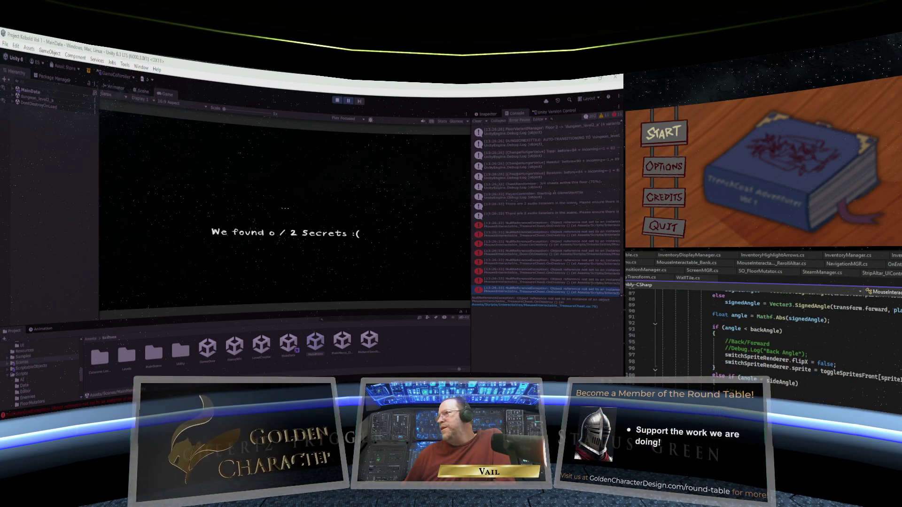
{"action": "scroll", "coordinate": [832, 333], "scroll_direction": "down", "scroll_amount": 20}
{"action": "scroll", "coordinate": [831, 332], "scroll_direction": "up", "scroll_amount": 20}
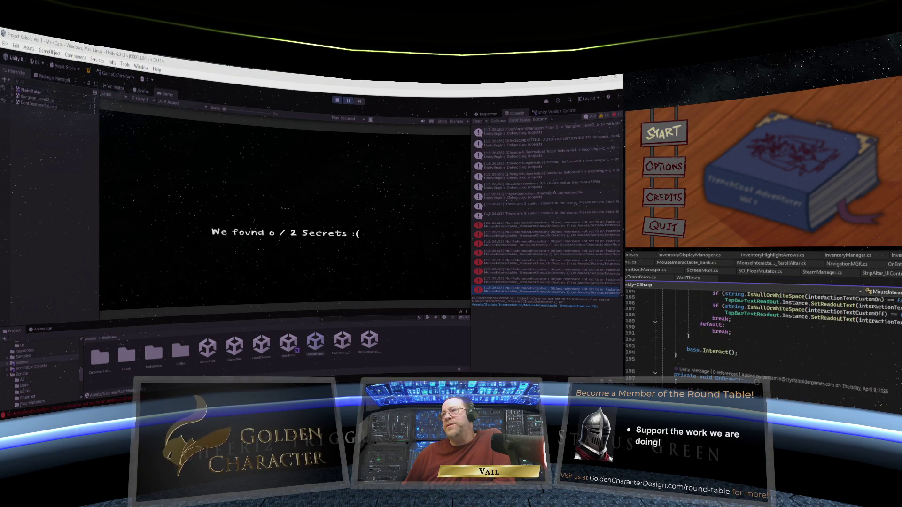
{"action": "scroll", "coordinate": [832, 333], "scroll_direction": "up", "scroll_amount": 20}
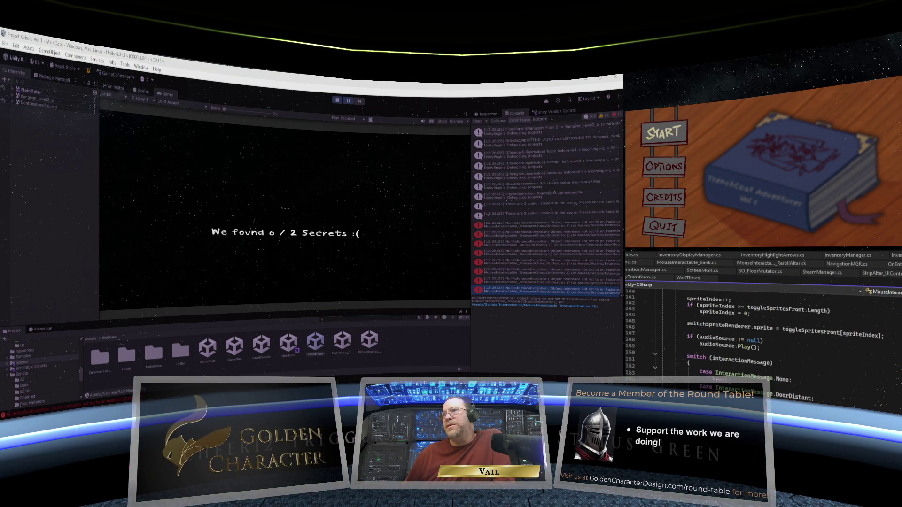
{"action": "scroll", "coordinate": [832, 333], "scroll_direction": "up", "scroll_amount": 2}
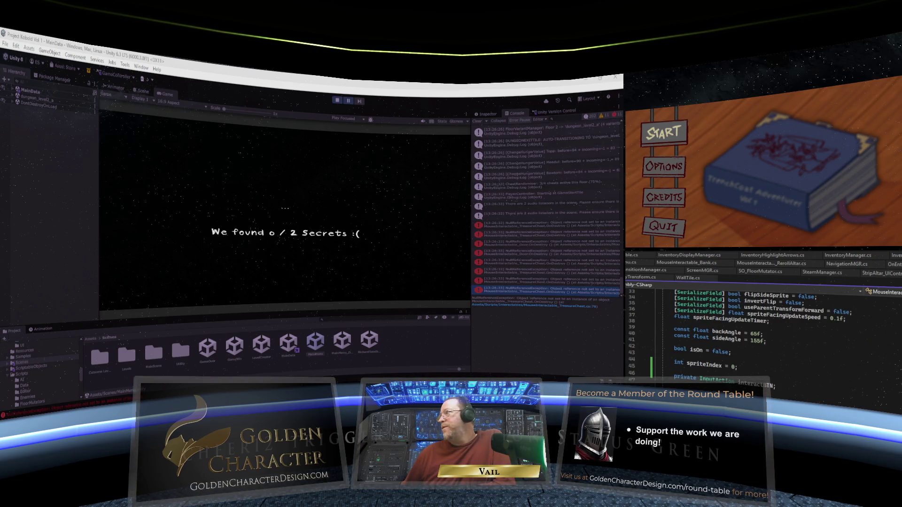
{"action": "scroll", "coordinate": [832, 332], "scroll_direction": "down", "scroll_amount": 1}
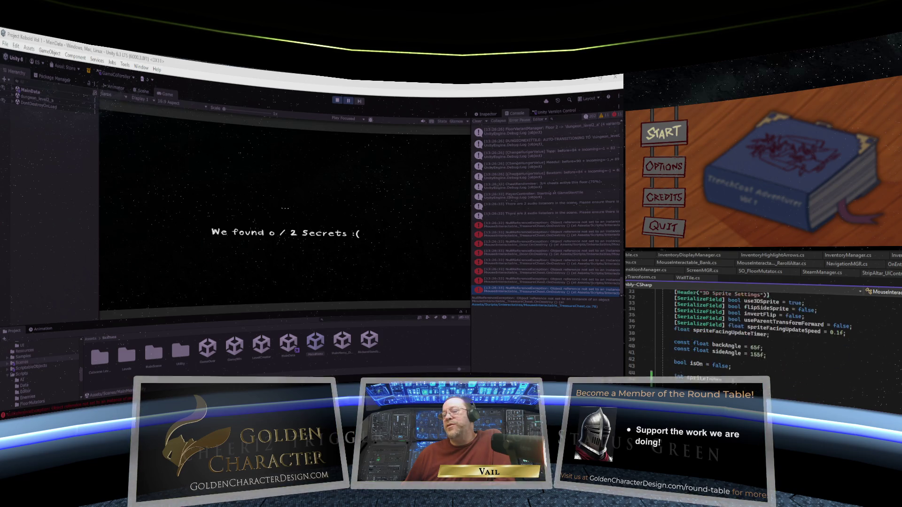
{"action": "scroll", "coordinate": [761, 333], "scroll_direction": "down", "scroll_amount": 8}
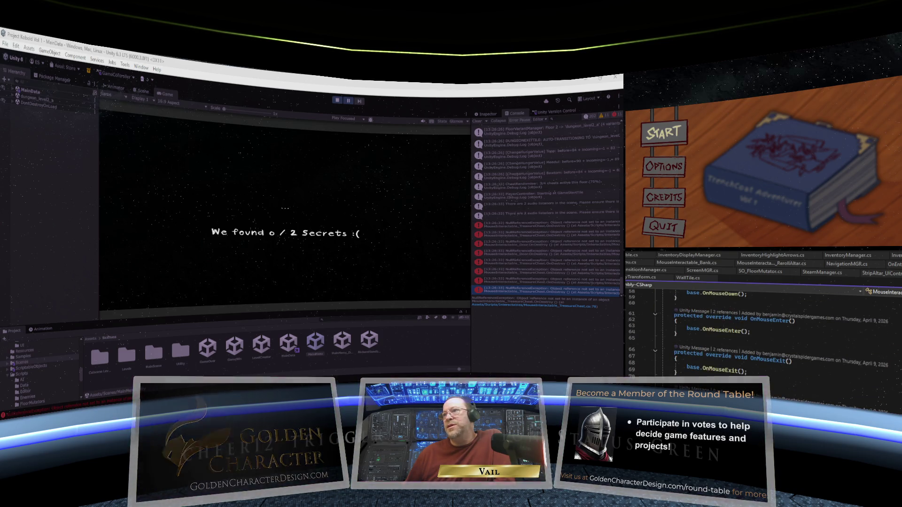
{"action": "scroll", "coordinate": [761, 332], "scroll_direction": "down", "scroll_amount": 20}
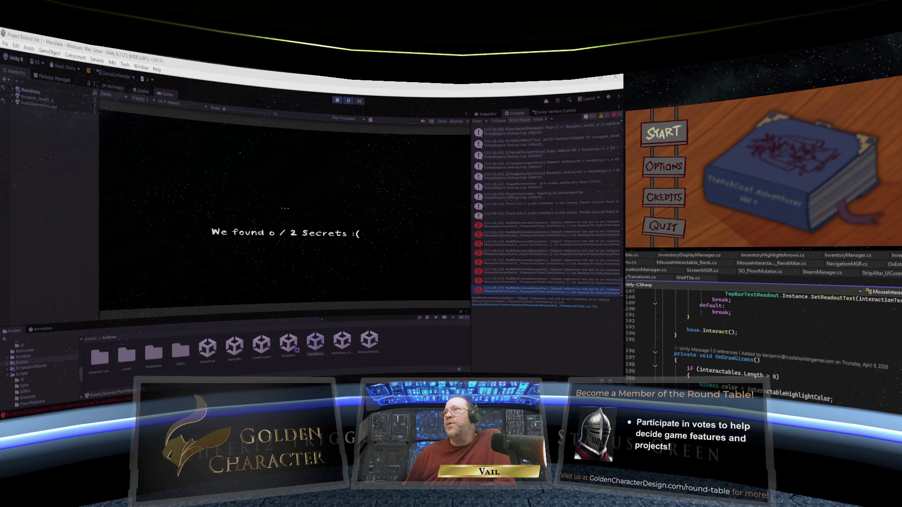
{"action": "scroll", "coordinate": [794, 347], "scroll_direction": "up", "scroll_amount": 1}
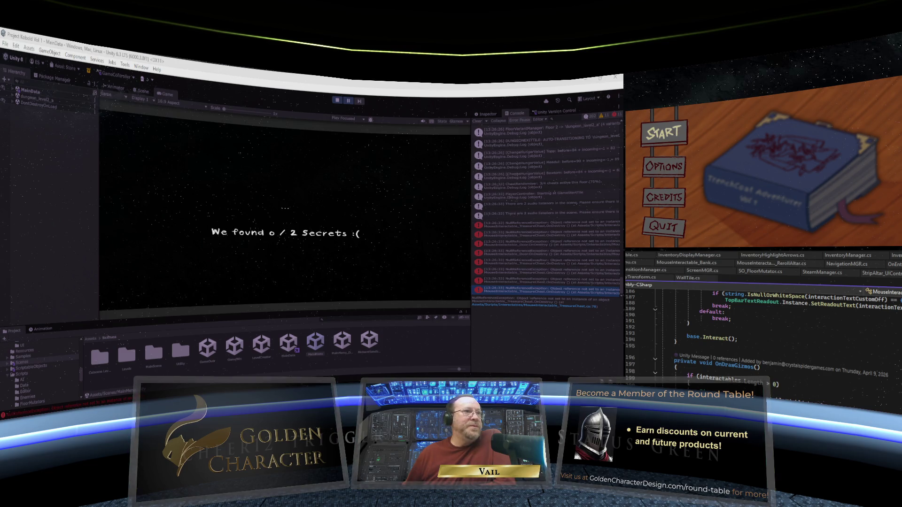
{"action": "scroll", "coordinate": [763, 348], "scroll_direction": "down", "scroll_amount": 6}
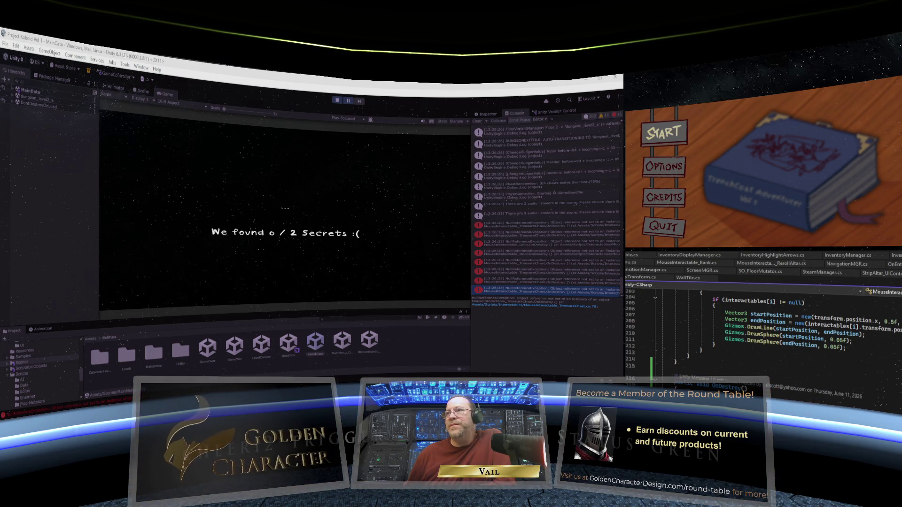
{"action": "scroll", "coordinate": [764, 329], "scroll_direction": "down", "scroll_amount": 1}
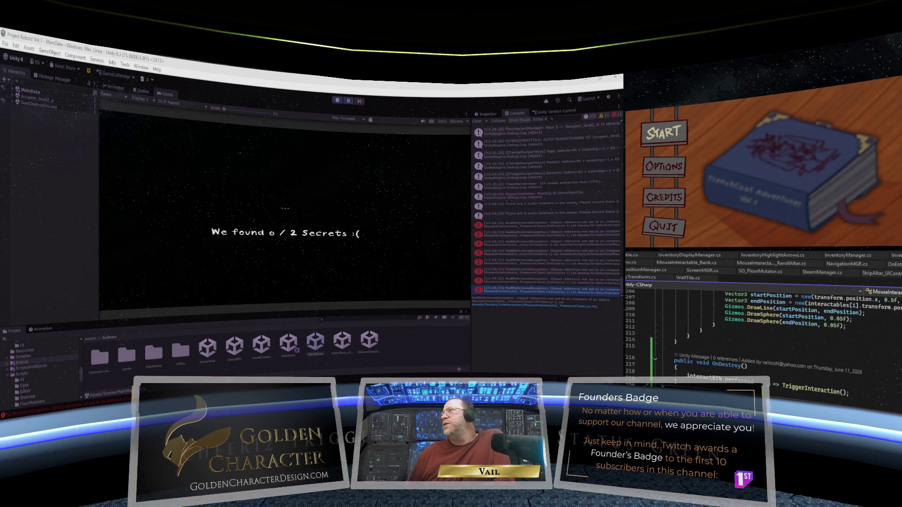
Scroll the chest script from Start() down to OnDestroy() at line 72.
{"action": "scroll", "coordinate": [832, 342], "scroll_direction": "up", "scroll_amount": 15}
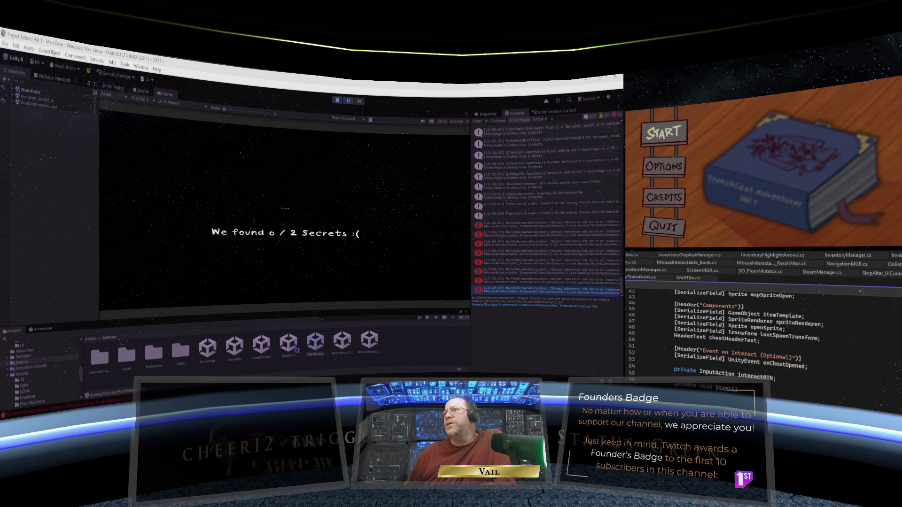
{"action": "scroll", "coordinate": [833, 341], "scroll_direction": "up", "scroll_amount": 3}
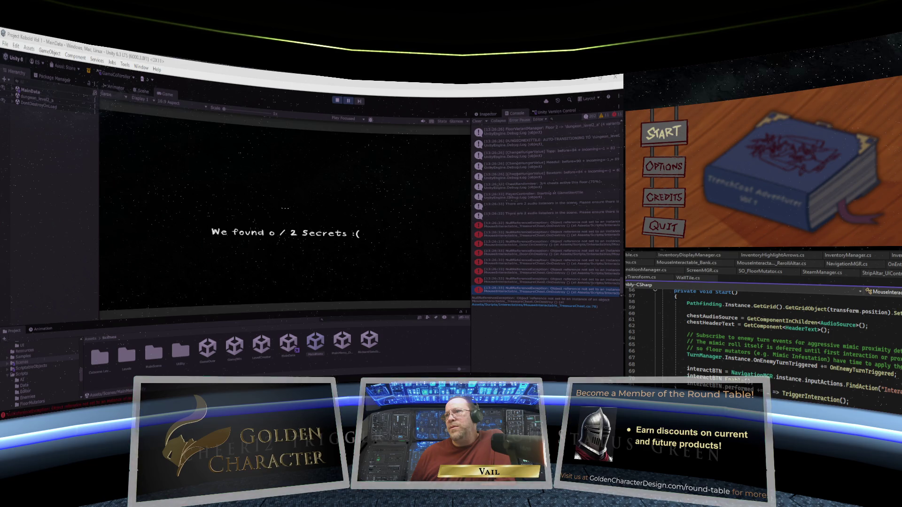
{"action": "scroll", "coordinate": [761, 338], "scroll_direction": "up", "scroll_amount": 7}
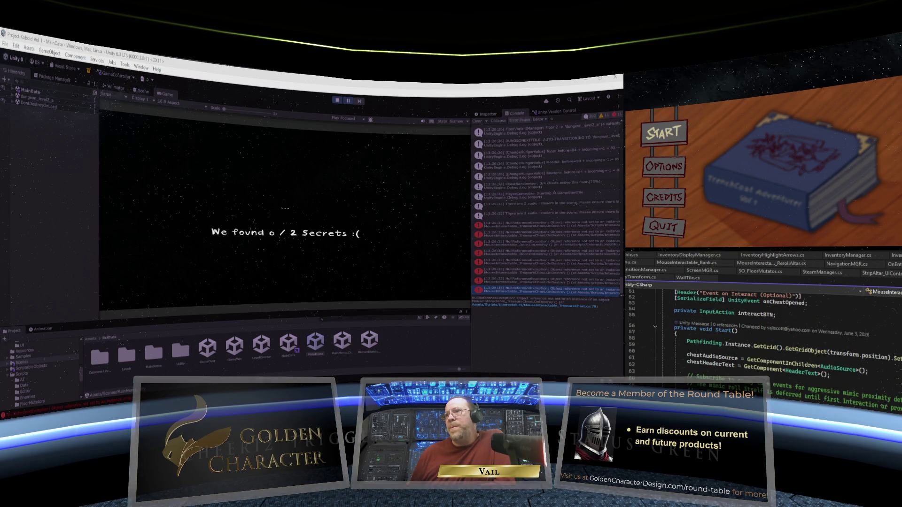
{"action": "scroll", "coordinate": [761, 338], "scroll_direction": "down", "scroll_amount": 5}
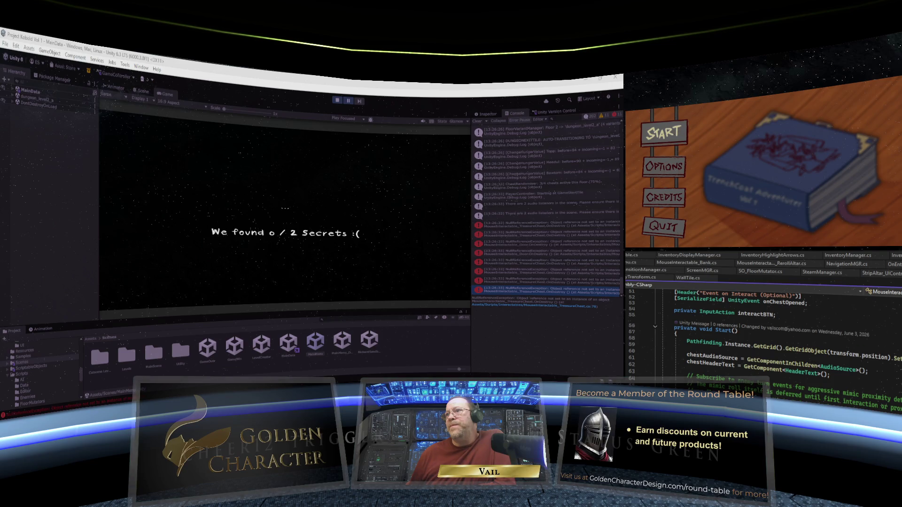
{"action": "scroll", "coordinate": [761, 338], "scroll_direction": "down", "scroll_amount": 3}
{"action": "scroll", "coordinate": [761, 339], "scroll_direction": "down", "scroll_amount": 1}
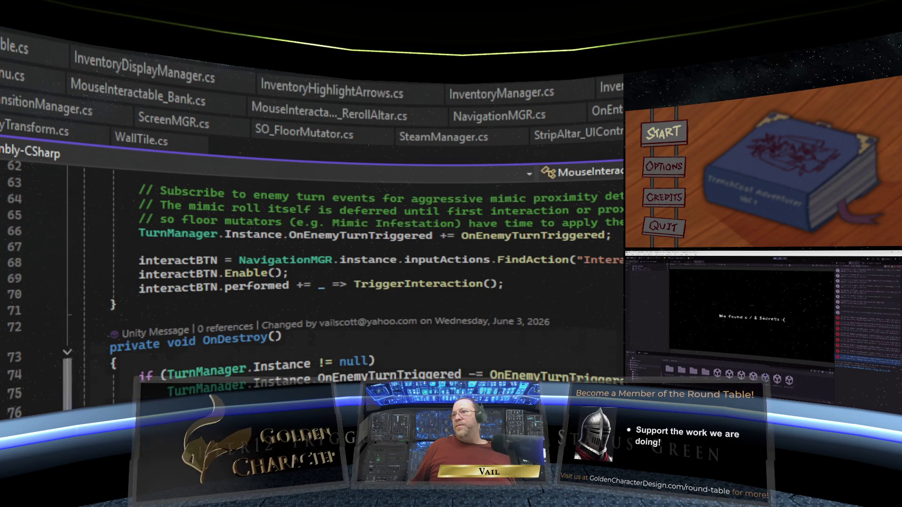
{"action": "right_click", "coordinate": [132, 325]}
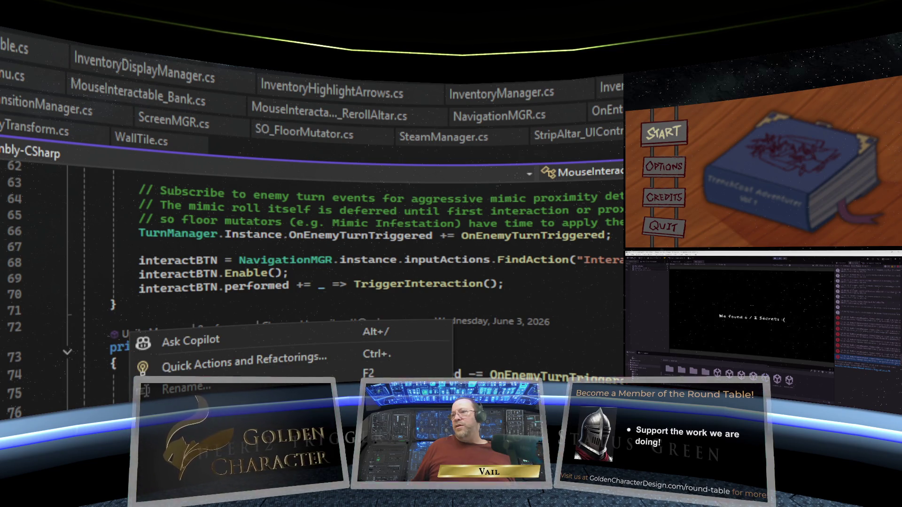
{"action": "key", "text": "Escape"}
{"action": "key", "text": "shift+F10"}
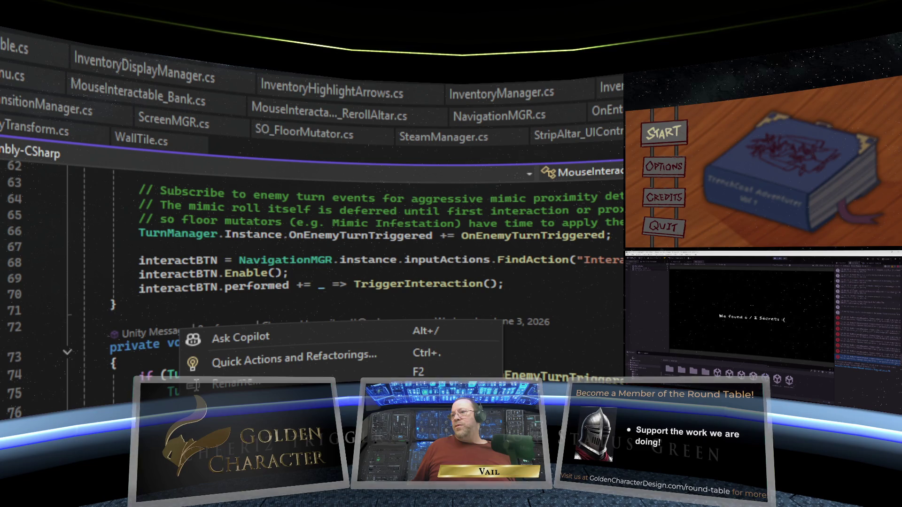
{"action": "key", "text": "Escape"}
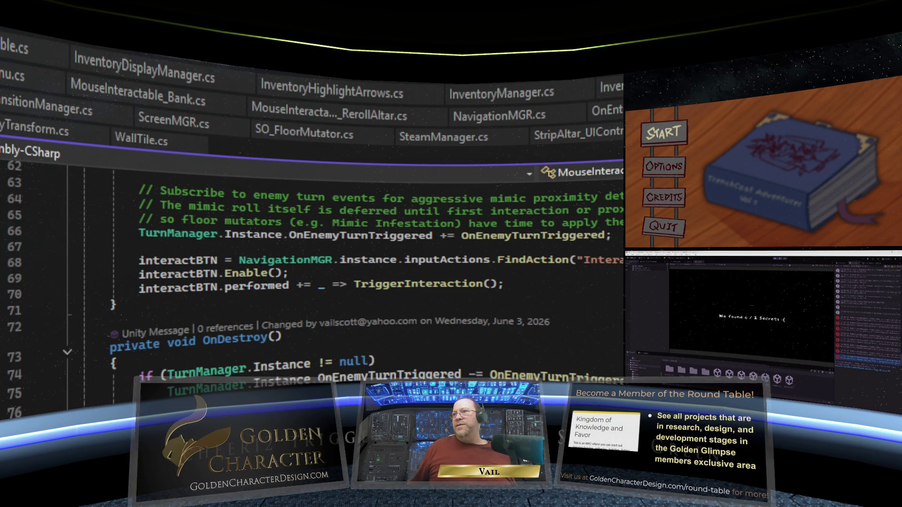
{"action": "key", "text": "shift+F10"}
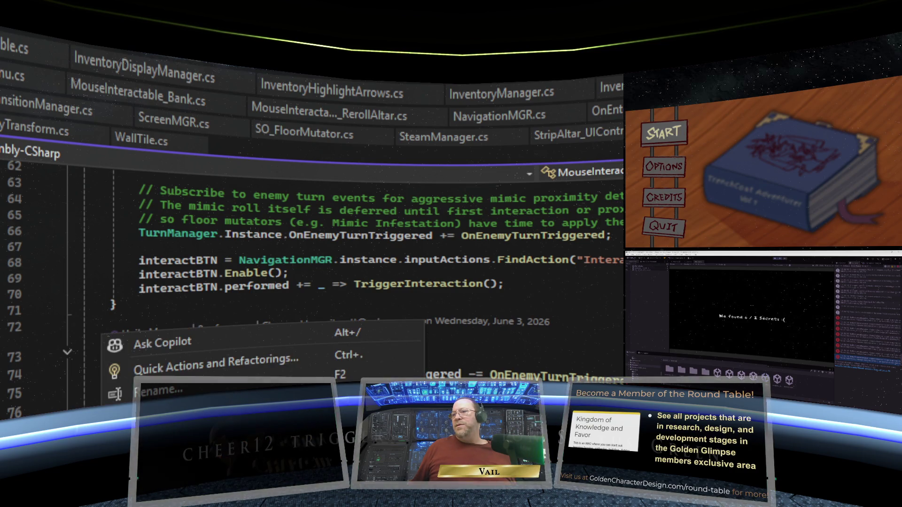
{"action": "key", "text": "Escape"}
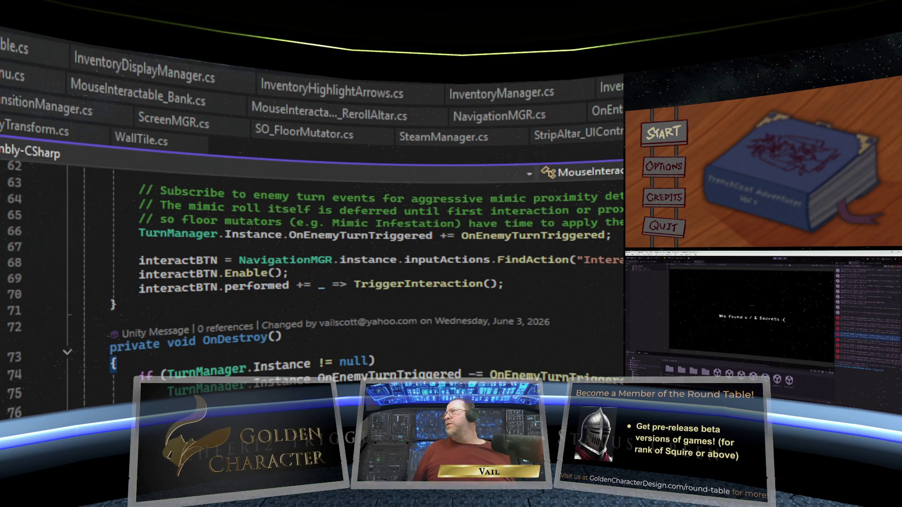
Wrap the door script's OnDestroy unsubscribe in a gameObject and interactBTN null check.
{"action": "scroll", "coordinate": [310, 281], "scroll_direction": "down", "scroll_amount": 20}
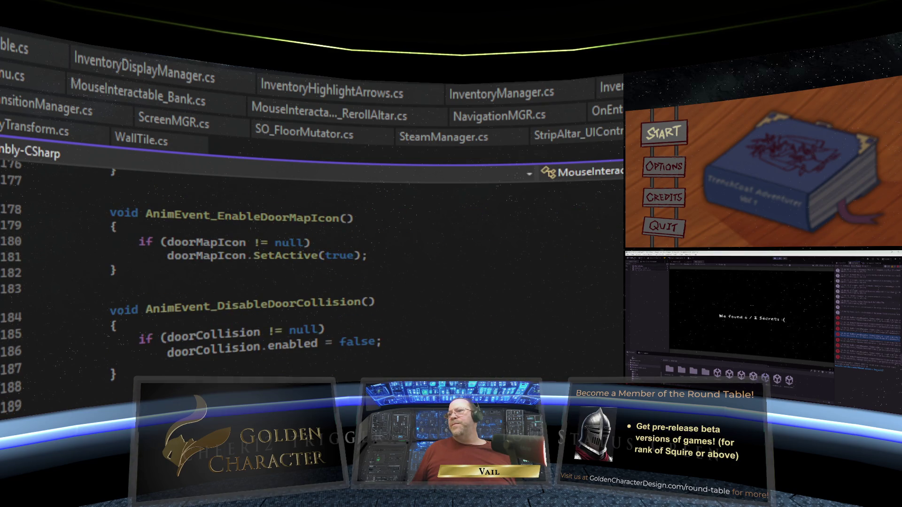
{"action": "scroll", "coordinate": [310, 282], "scroll_direction": "down", "scroll_amount": 2}
{"action": "scroll", "coordinate": [518, 318], "scroll_direction": "down", "scroll_amount": 5}
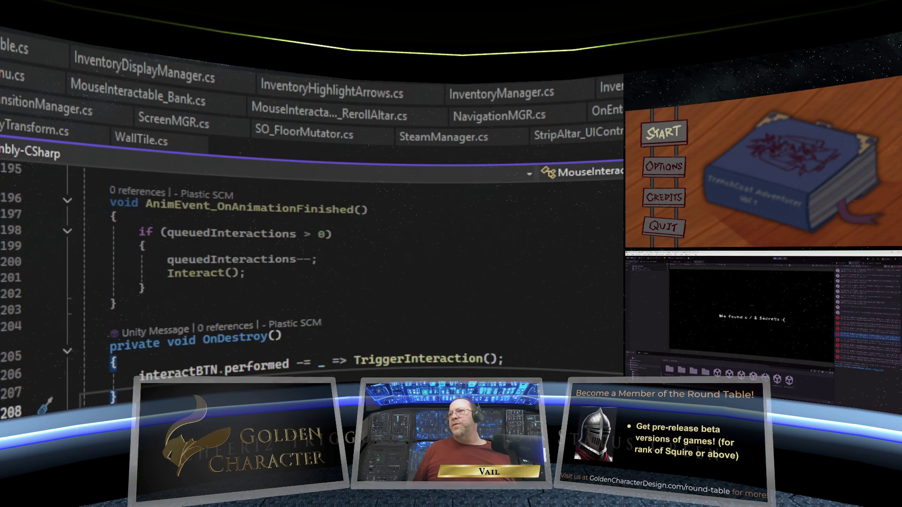
{"action": "mouse_move", "coordinate": [518, 318]}
{"action": "left_mouse_down"}
{"action": "mouse_move", "coordinate": [141, 323]}
{"action": "mouse_move", "coordinate": [108, 333]}
{"action": "left_mouse_up"}
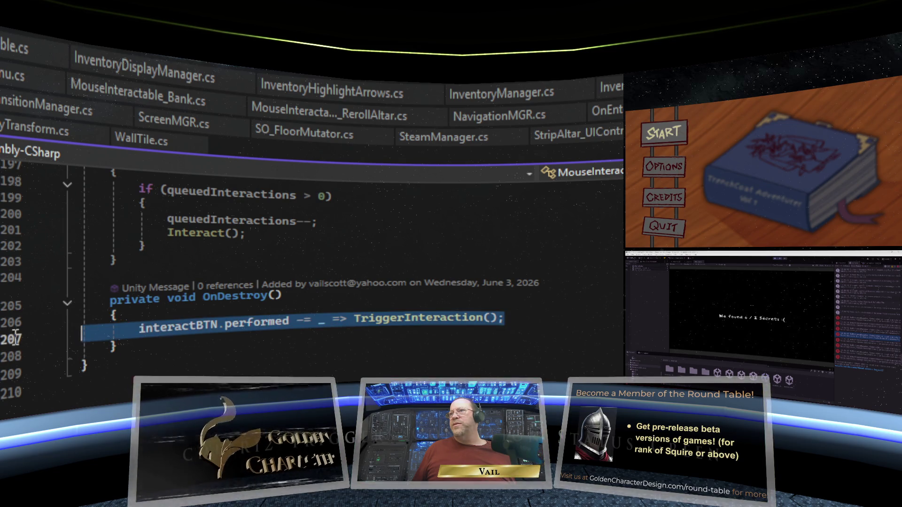
{"action": "right_click", "coordinate": [110, 331]}
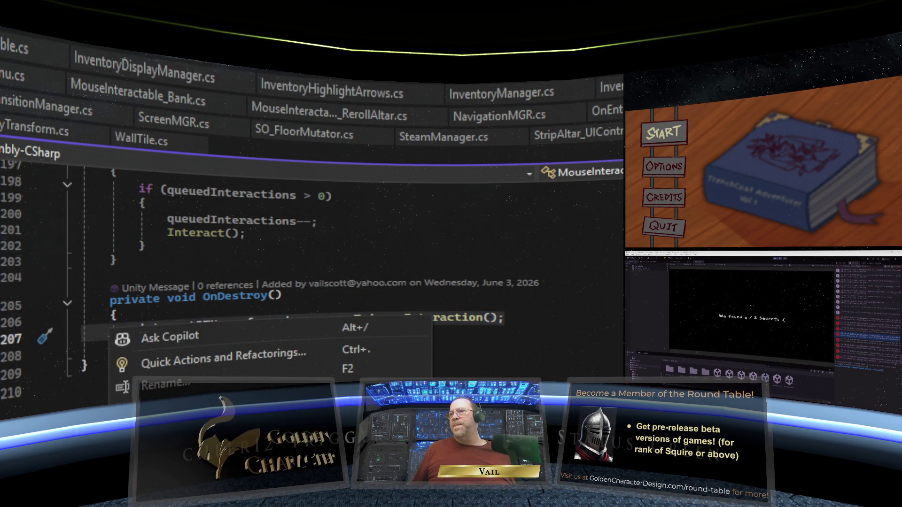
{"action": "type", "text": "if (gameObject != null && interactBTN != null) {     interactBTN.performed -= _ => TriggerInteraction(); }"}
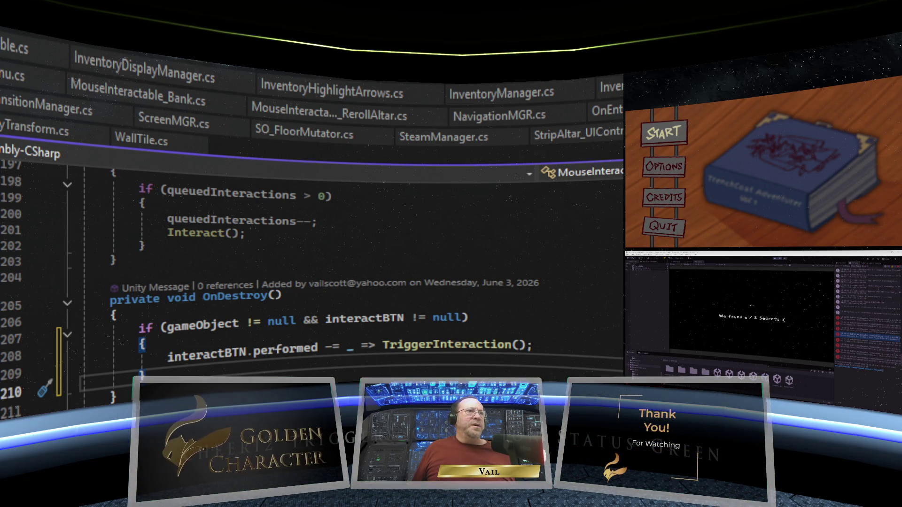
Step back through earlier messages in the Unity console.
{"action": "left_click", "coordinate": [875, 332]}
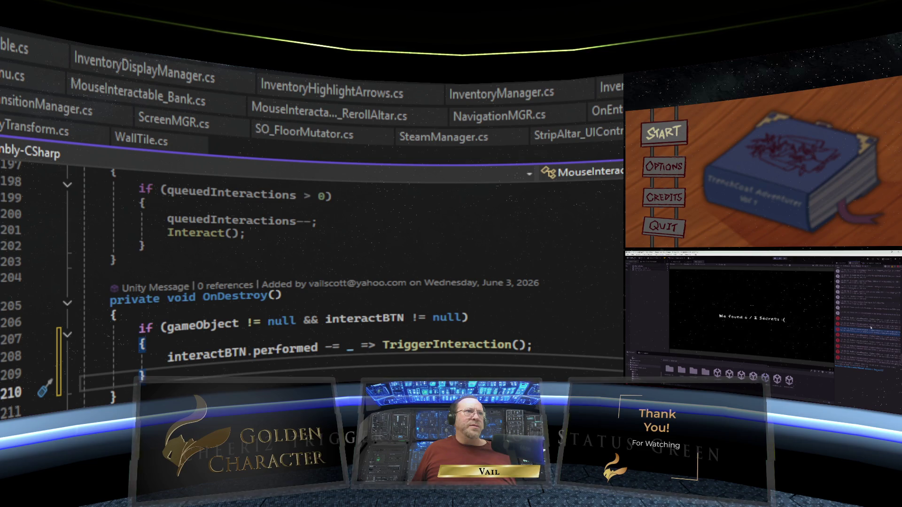
{"action": "left_click", "coordinate": [870, 327]}
{"action": "left_click", "coordinate": [869, 323]}
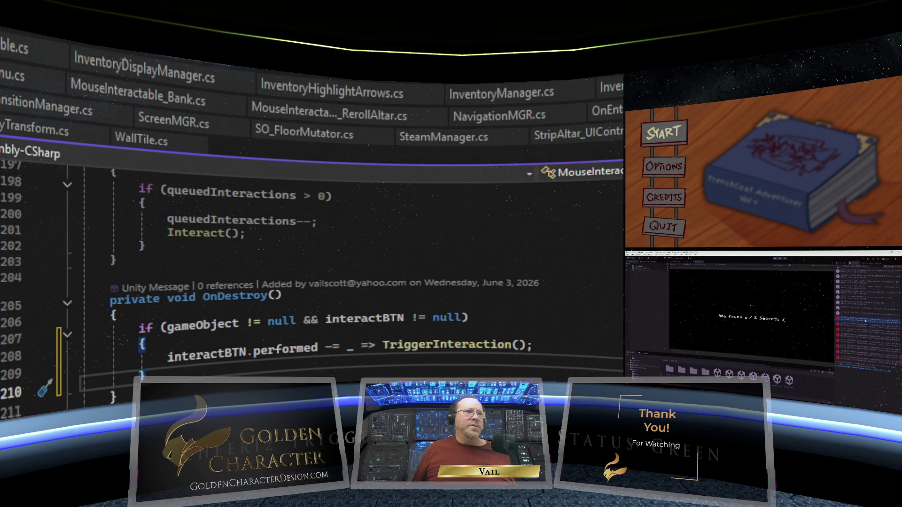
{"action": "scroll", "coordinate": [455, 225], "scroll_direction": "up", "scroll_amount": 4}
{"action": "scroll", "coordinate": [455, 224], "scroll_direction": "down", "scroll_amount": 2}
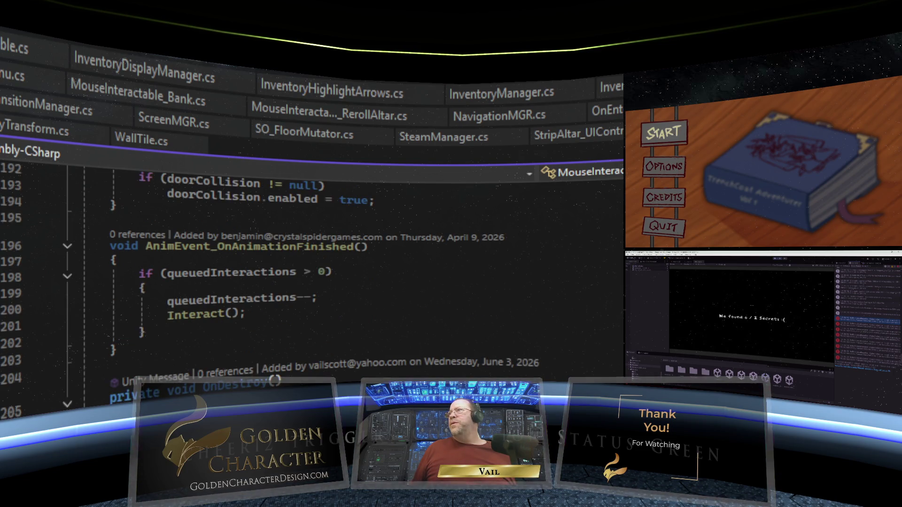
{"action": "scroll", "coordinate": [454, 224], "scroll_direction": "up", "scroll_amount": 20}
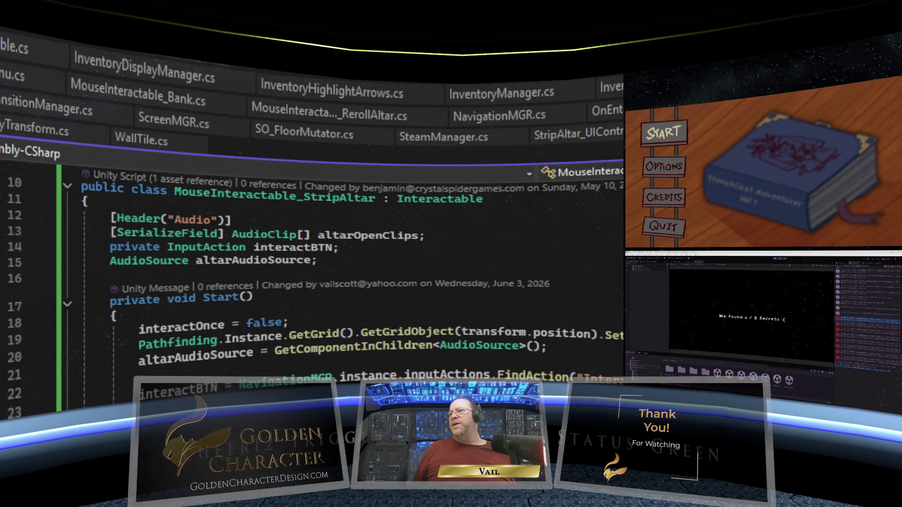
Null-guard StripAltar's line-41 unsubscribe with the gameObject/interactBTN check, then switch to ShopItemUI.
{"action": "scroll", "coordinate": [435, 228], "scroll_direction": "down", "scroll_amount": 8}
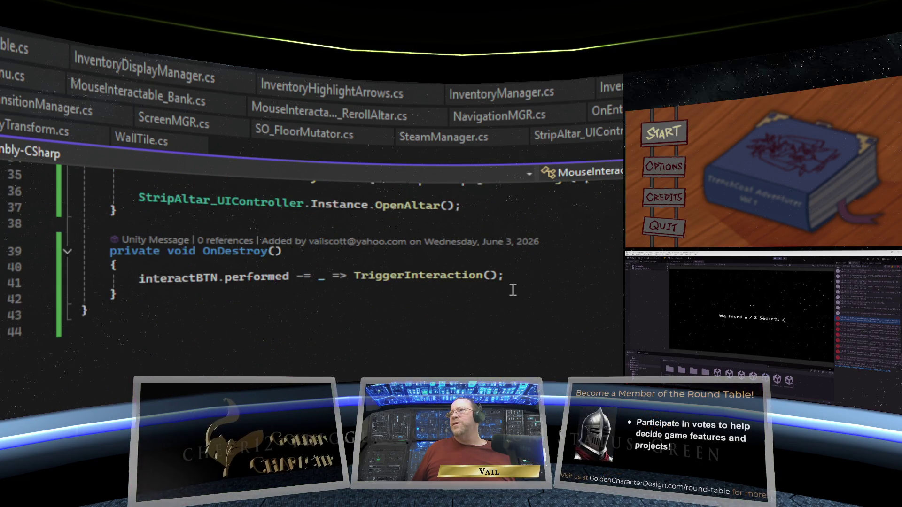
{"action": "left_click_drag", "start_coordinate": [511, 277], "coordinate": [140, 278]}
{"action": "right_click", "coordinate": [142, 268]}
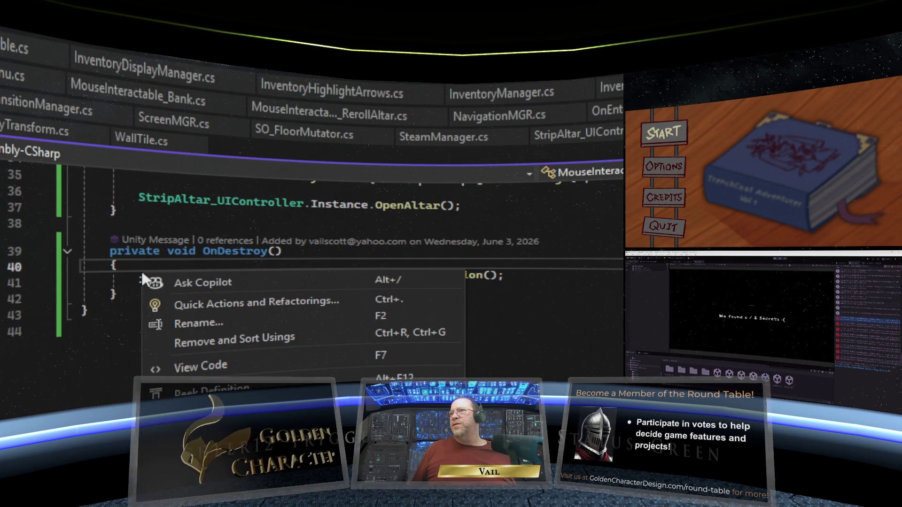
{"action": "left_click", "coordinate": [116, 282]}
{"action": "left_click_drag", "start_coordinate": [508, 277], "coordinate": [40, 284]}
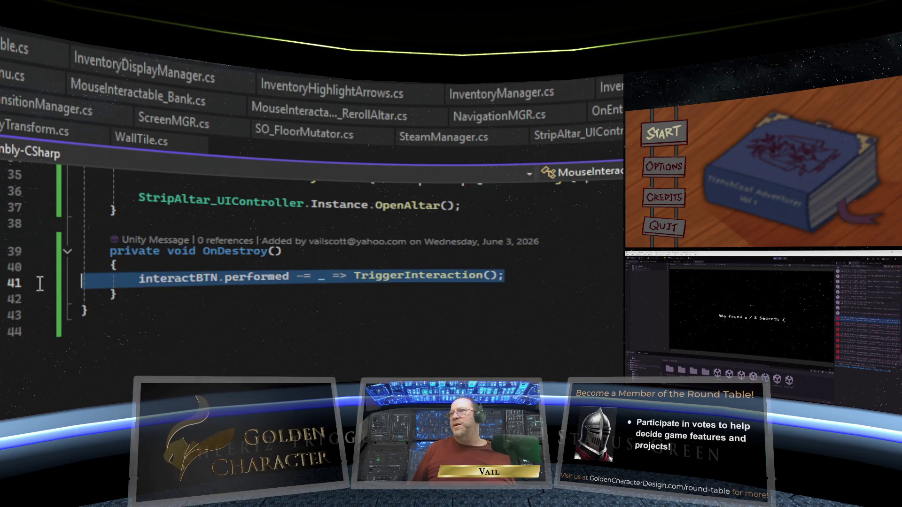
{"action": "right_click", "coordinate": [131, 274]}
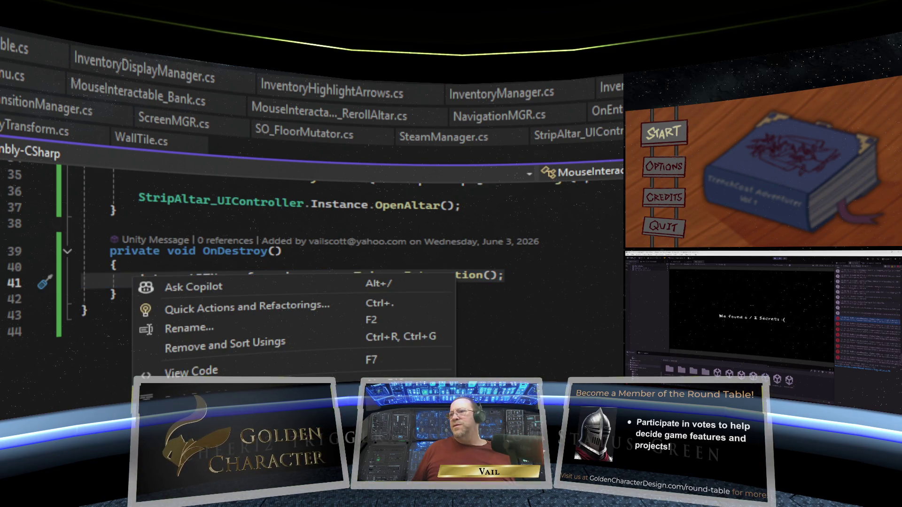
{"action": "type", "text": "if (gameObject != null && interactBTN != null) {     interactBTN.performed -= _ => TriggerInteraction(); }"}
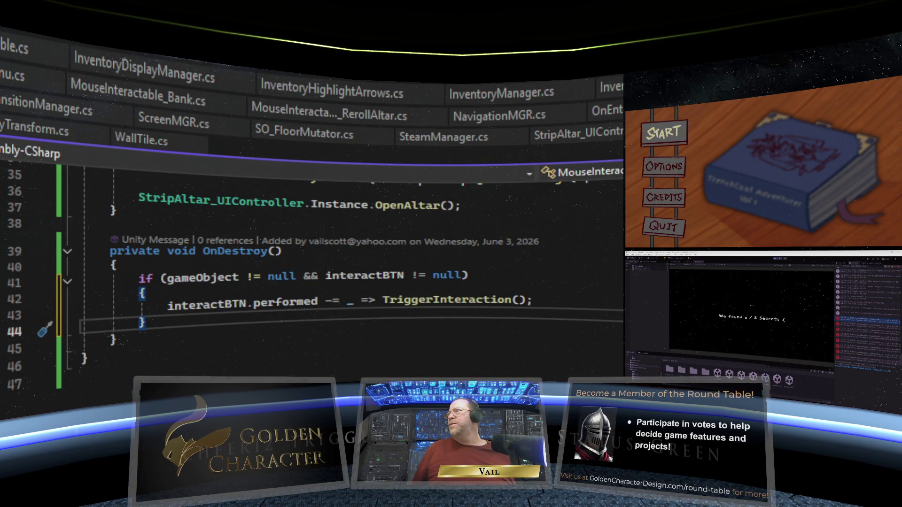
{"action": "key", "text": "ctrl+Tab"}
Scroll through the ShopItemUI script, then move on to the chest script.
{"action": "scroll", "coordinate": [329, 273], "scroll_direction": "down", "scroll_amount": 7}
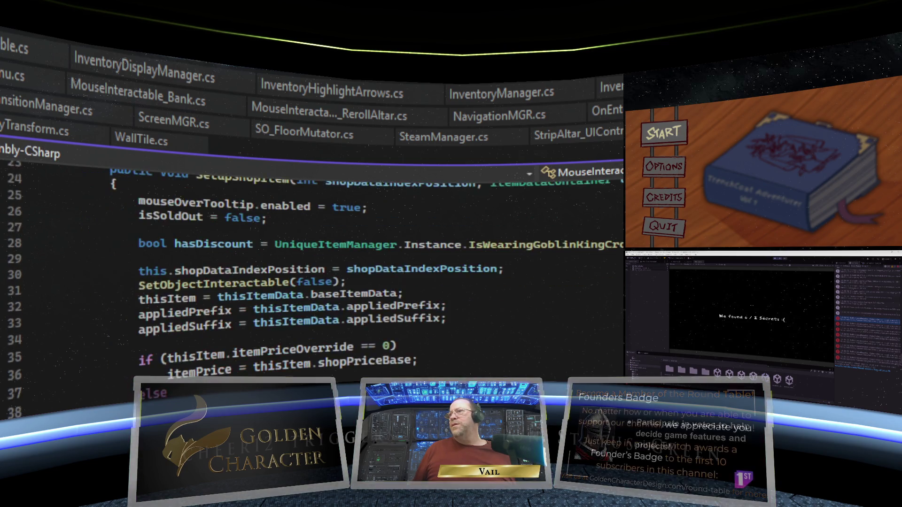
{"action": "scroll", "coordinate": [329, 273], "scroll_direction": "down", "scroll_amount": 20}
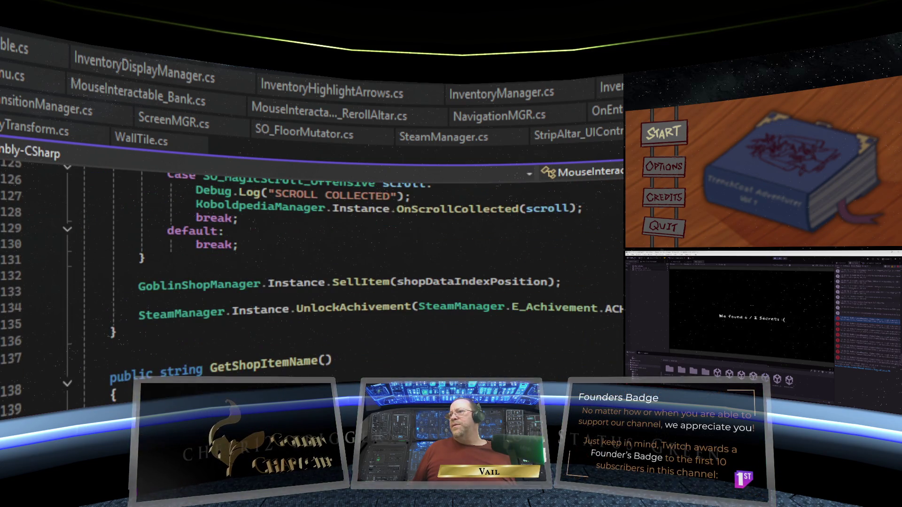
{"action": "scroll", "coordinate": [329, 272], "scroll_direction": "down", "scroll_amount": 1}
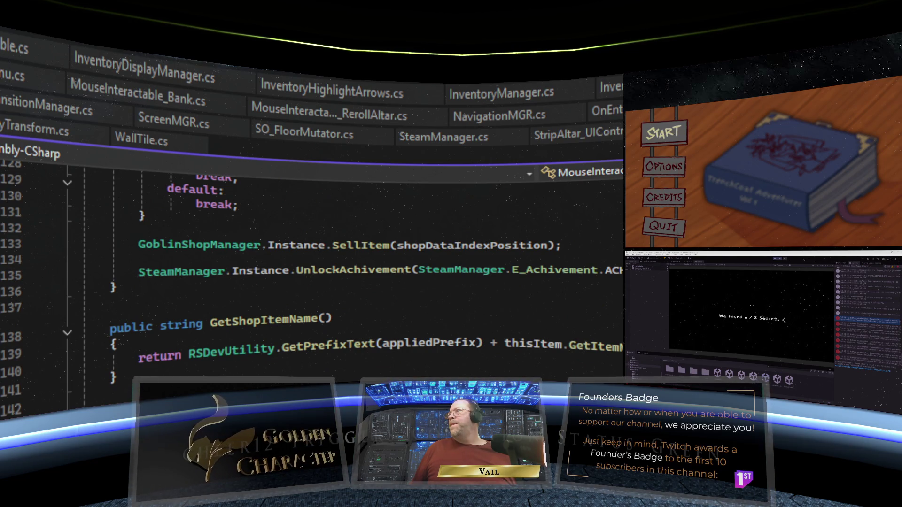
{"action": "key", "text": "ctrl+Tab"}
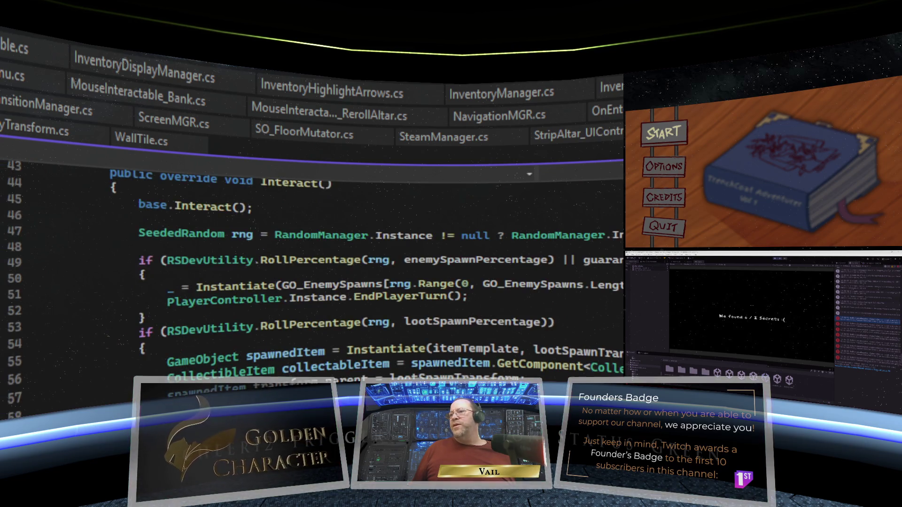
Replace the chest's OnDestroy interactBTN unsubscribe with the if (gameObject != null && interactBTN != null) block.
{"action": "scroll", "coordinate": [329, 272], "scroll_direction": "down", "scroll_amount": 2}
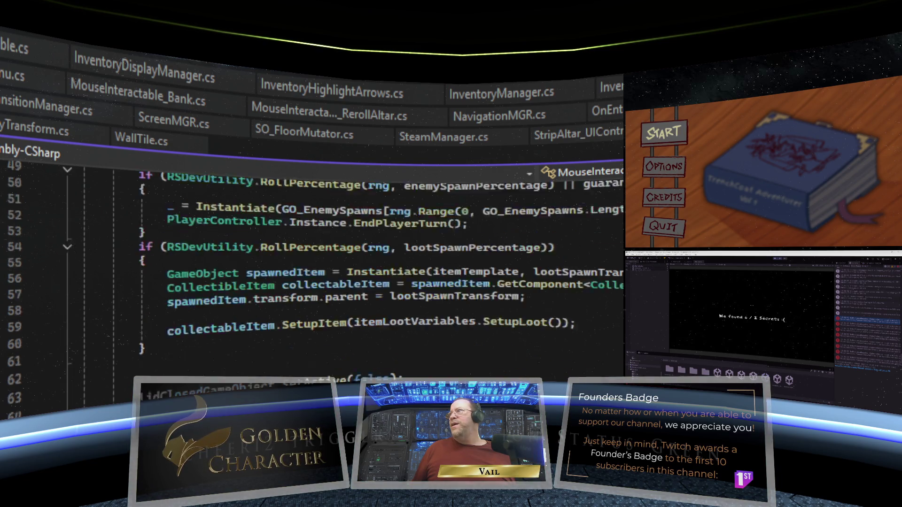
{"action": "scroll", "coordinate": [328, 272], "scroll_direction": "down", "scroll_amount": 6}
{"action": "mouse_move", "coordinate": [521, 306]}
{"action": "left_mouse_down"}
{"action": "mouse_move", "coordinate": [221, 323]}
{"action": "mouse_move", "coordinate": [105, 318]}
{"action": "left_mouse_up"}
{"action": "right_click", "coordinate": [138, 312]}
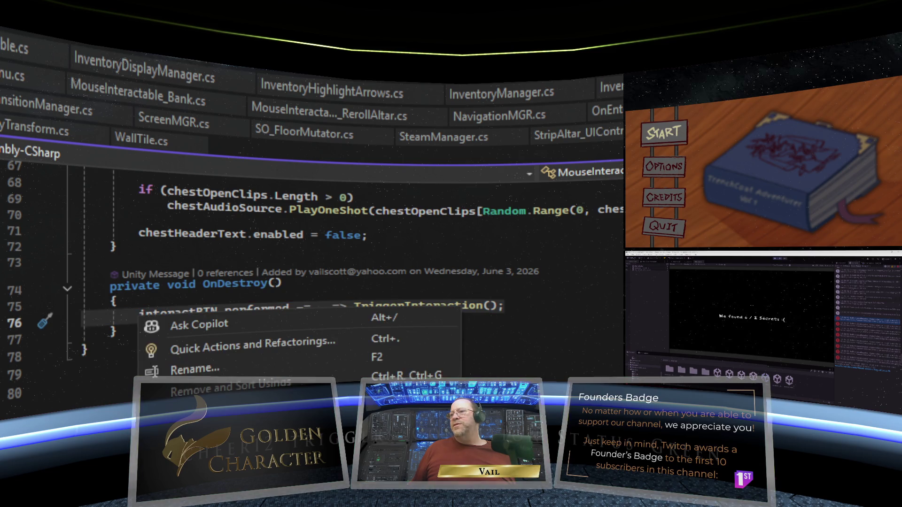
{"action": "type", "text": "if (gameObject != null && interactBTN != null) {     interactBTN.performed -= _ => TriggerInteraction(); }"}
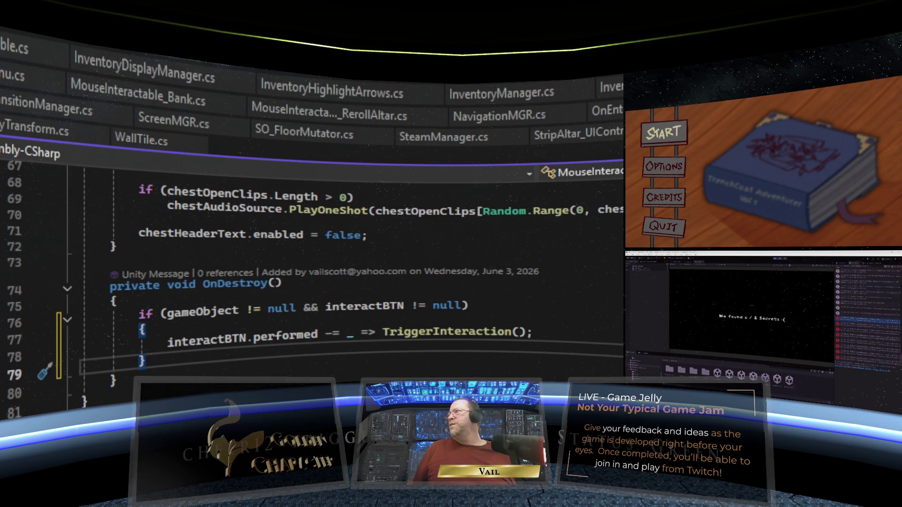
In the mimic-roll script, replace line 106's unsubscribe with the null-checked if block.
{"action": "scroll", "coordinate": [310, 282], "scroll_direction": "down", "scroll_amount": 20}
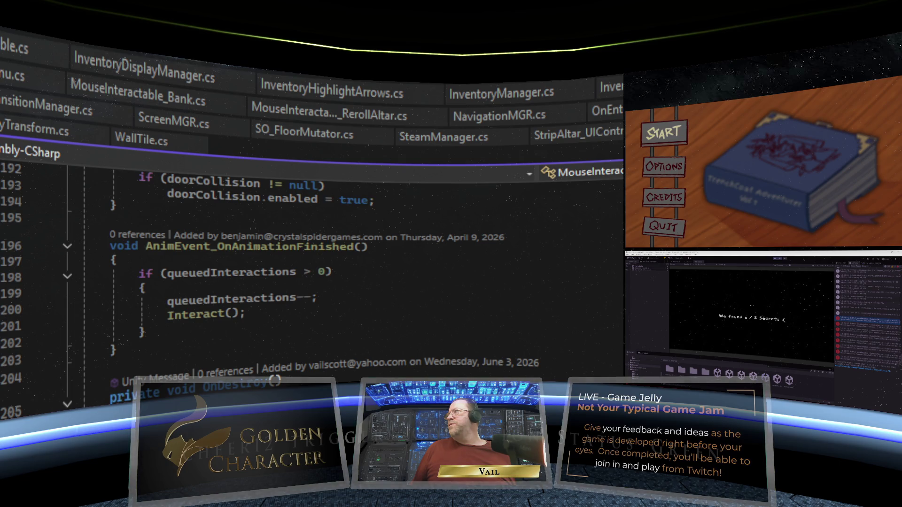
{"action": "key", "text": "ctrl+Tab"}
{"action": "scroll", "coordinate": [598, 336], "scroll_direction": "down", "scroll_amount": 10}
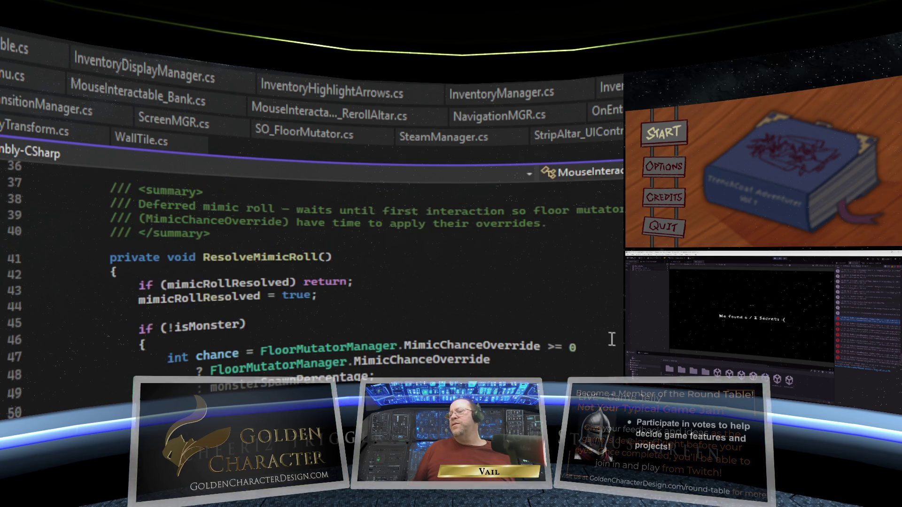
{"action": "scroll", "coordinate": [599, 336], "scroll_direction": "down", "scroll_amount": 18}
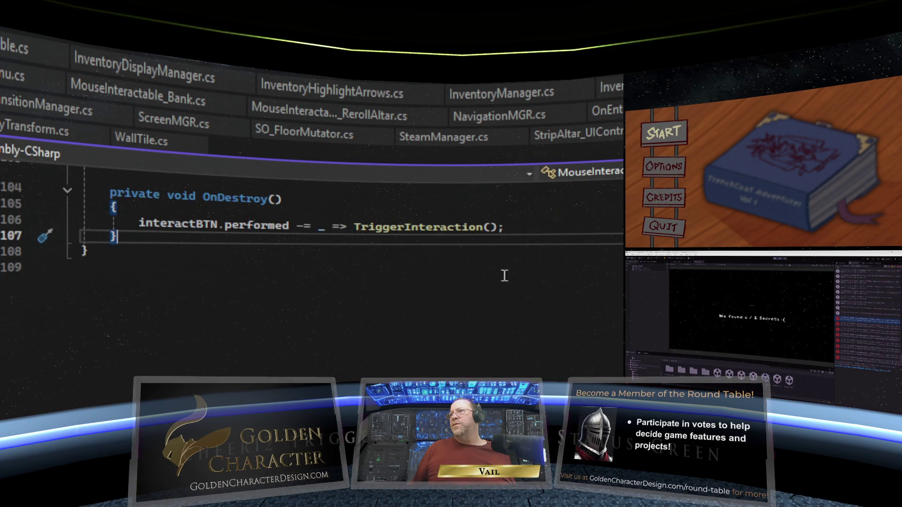
{"action": "mouse_move", "coordinate": [504, 227]}
{"action": "left_mouse_down"}
{"action": "mouse_move", "coordinate": [80, 225]}
{"action": "mouse_move", "coordinate": [30, 217]}
{"action": "left_mouse_up"}
{"action": "key", "text": "ctrl+c"}
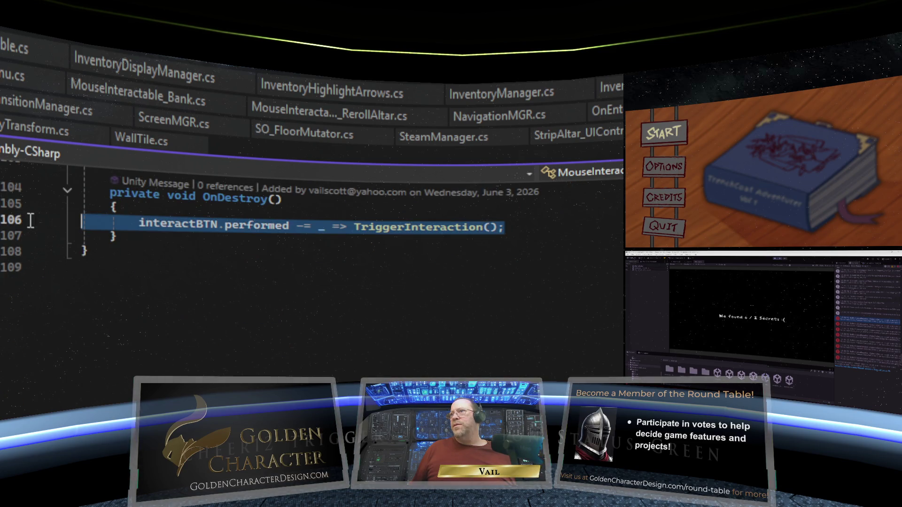
{"action": "right_click", "coordinate": [103, 216]}
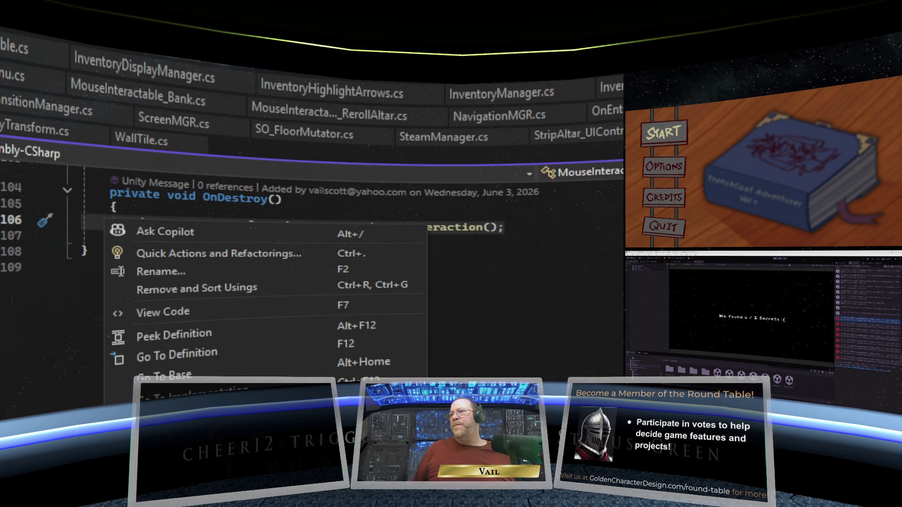
{"action": "key", "text": "ctrl+v"}
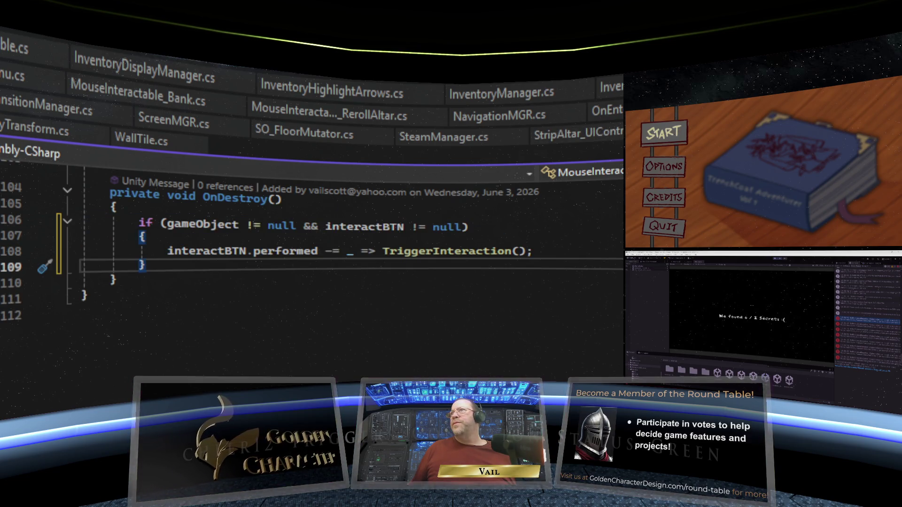
{"action": "scroll", "coordinate": [310, 263], "scroll_direction": "up", "scroll_amount": 5}
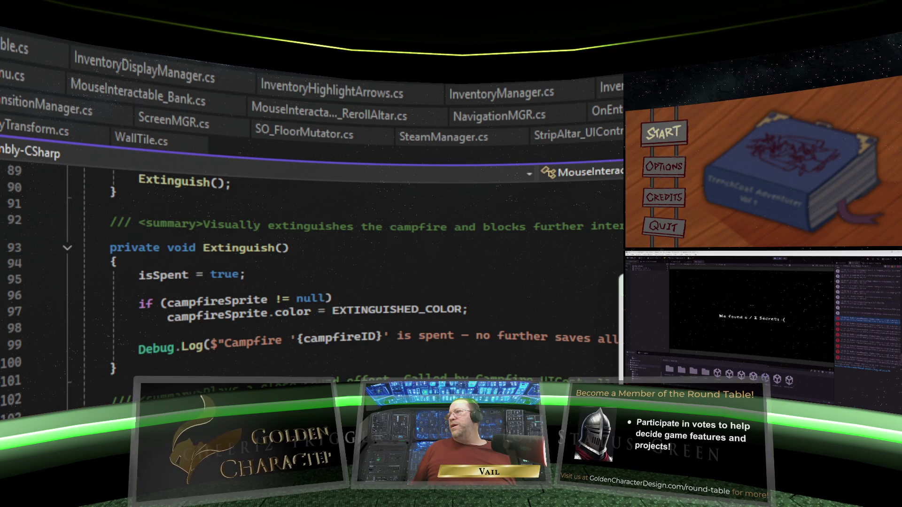
Wrap the gizmo script's line-217 unsubscribe in the gameObject/interactBTN null check.
{"action": "scroll", "coordinate": [310, 286], "scroll_direction": "up", "scroll_amount": 1}
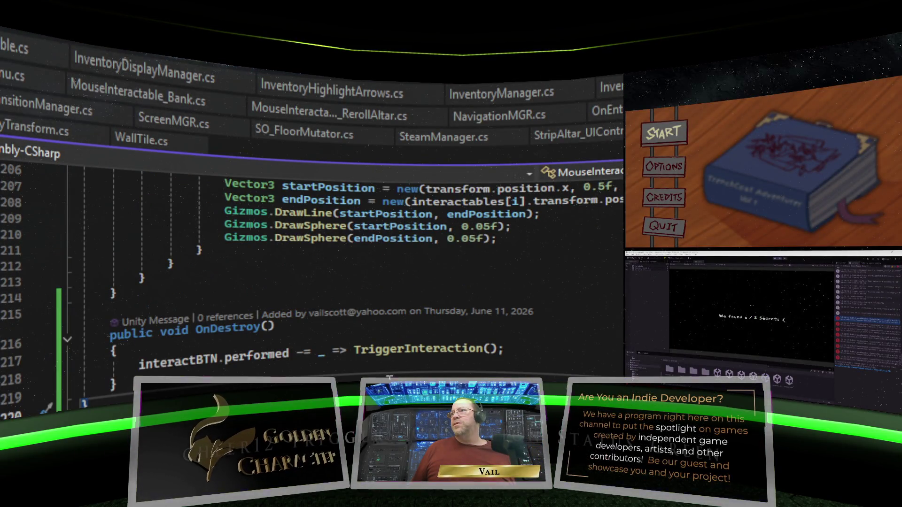
{"action": "left_click", "coordinate": [6, 379]}
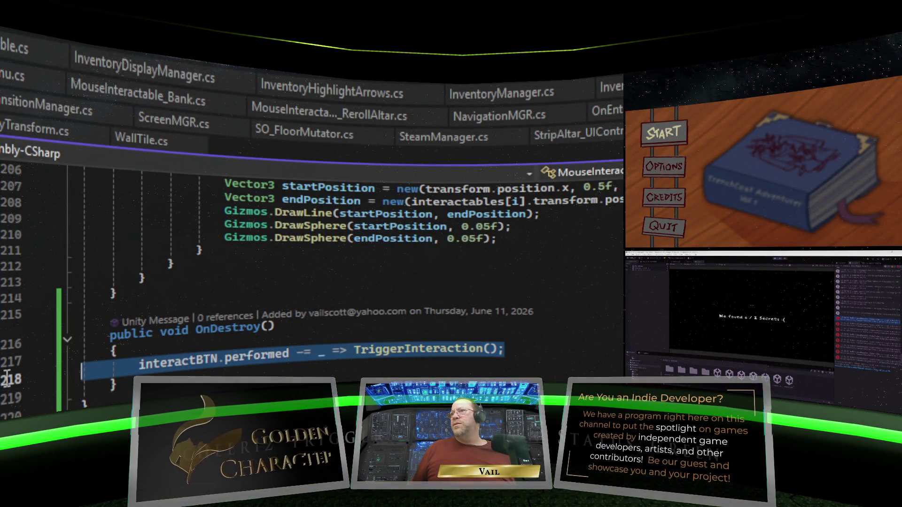
{"action": "right_click", "coordinate": [174, 356]}
{"action": "key", "text": "ctrl+v"}
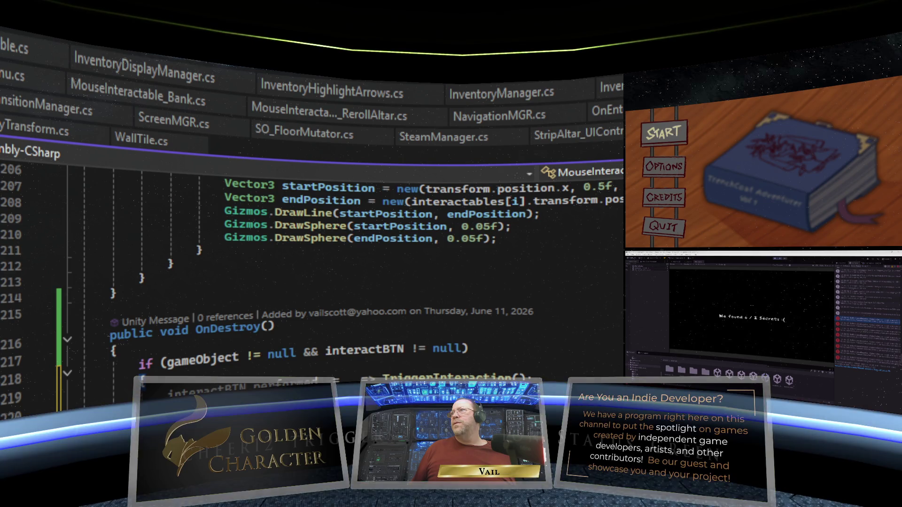
{"action": "scroll", "coordinate": [310, 263], "scroll_direction": "up", "scroll_amount": 20}
Delete the secret door script's unsubscribe line 53, then restore it unchanged.
{"action": "scroll", "coordinate": [310, 263], "scroll_direction": "down", "scroll_amount": 6}
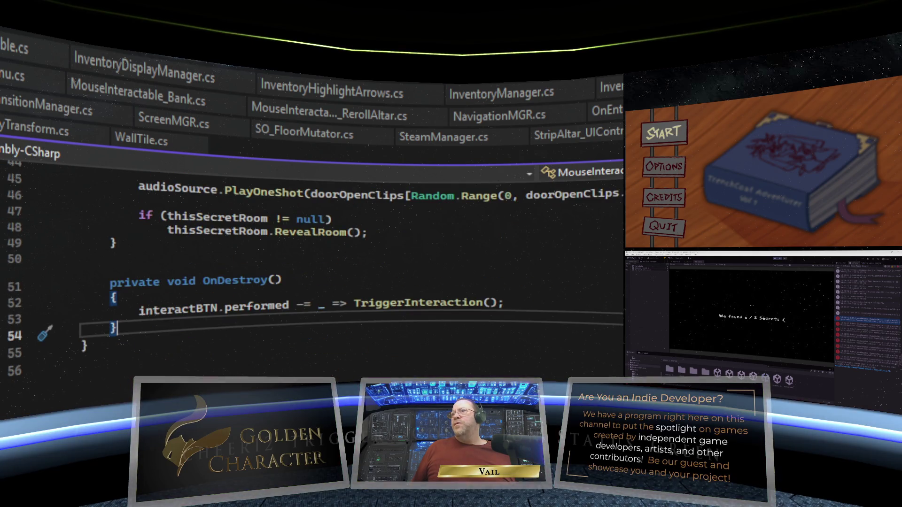
{"action": "left_click", "coordinate": [509, 303]}
{"action": "left_click", "coordinate": [70, 318]}
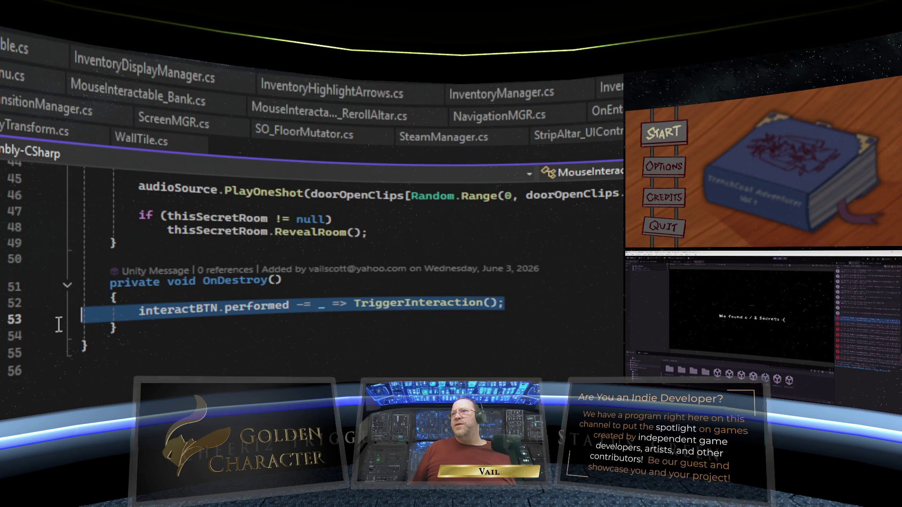
{"action": "right_click", "coordinate": [138, 313]}
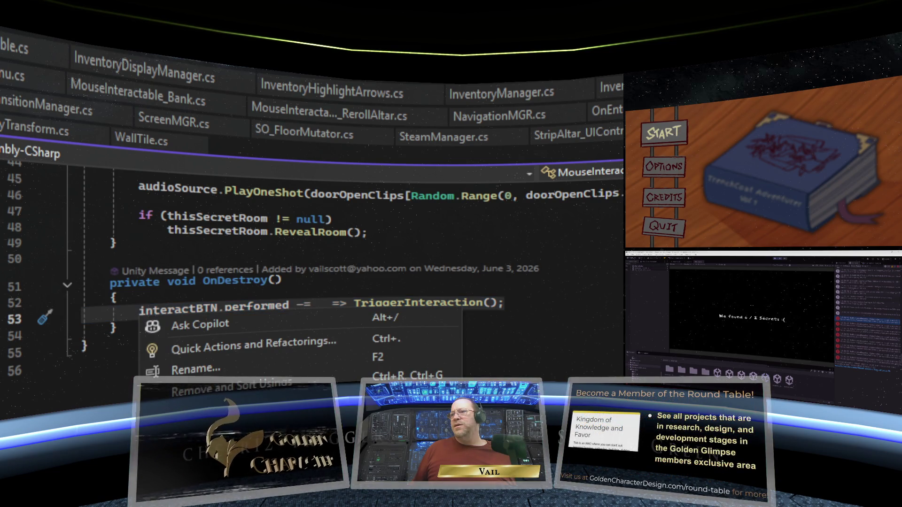
{"action": "key", "text": "Delete"}
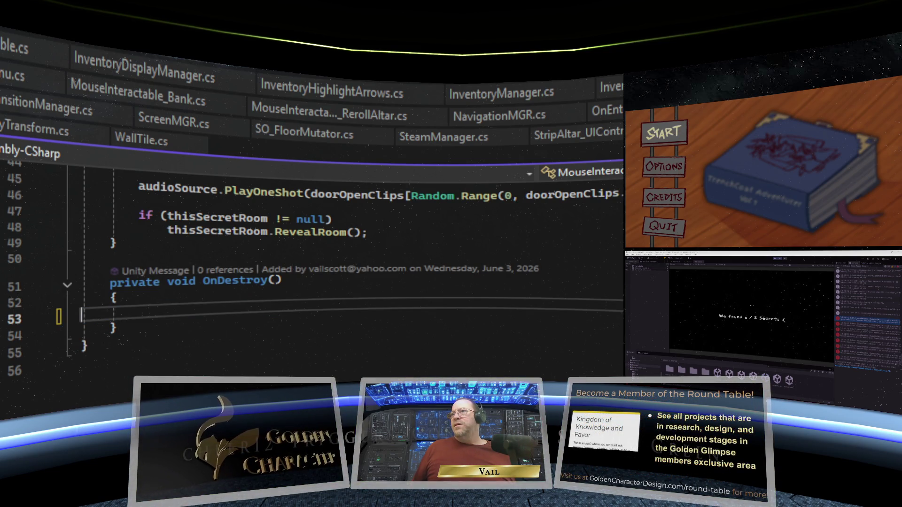
{"action": "right_click", "coordinate": [136, 310]}
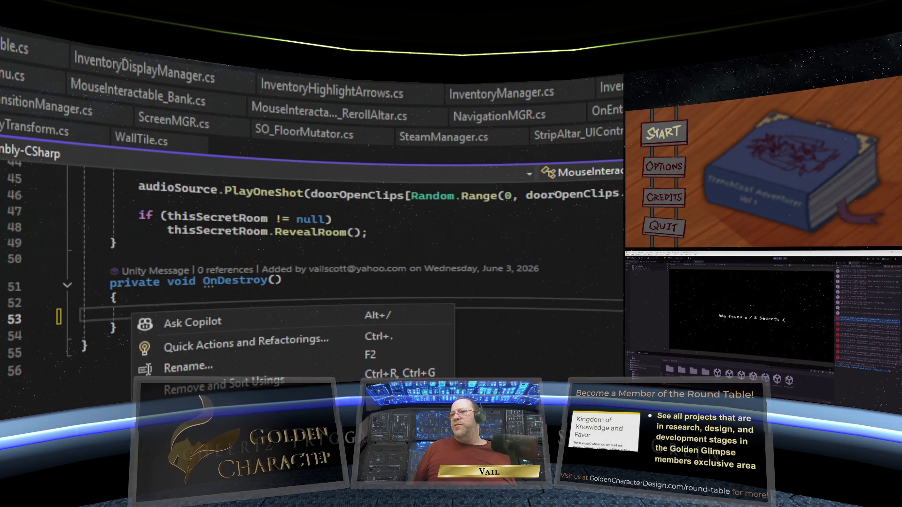
{"action": "key", "text": "Escape"}
{"action": "key", "text": "ctrl+v"}
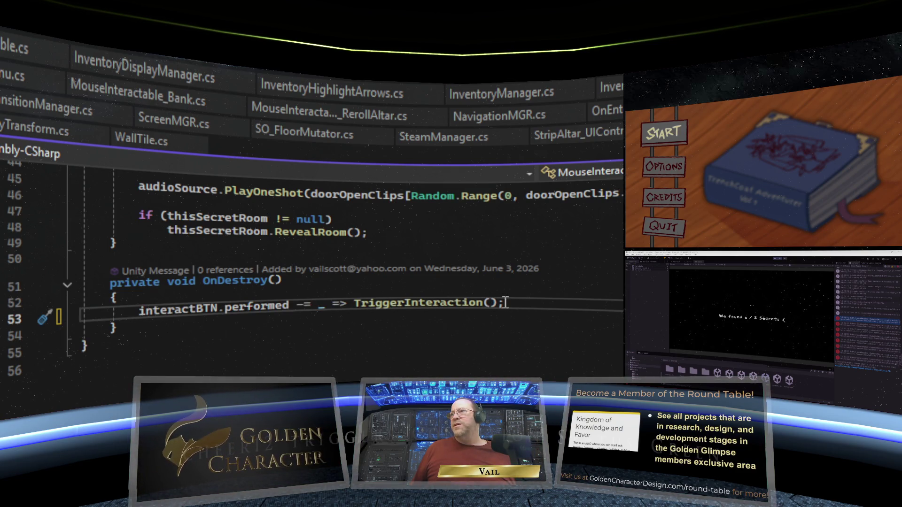
{"action": "scroll", "coordinate": [515, 310], "scroll_direction": "up", "scroll_amount": 3}
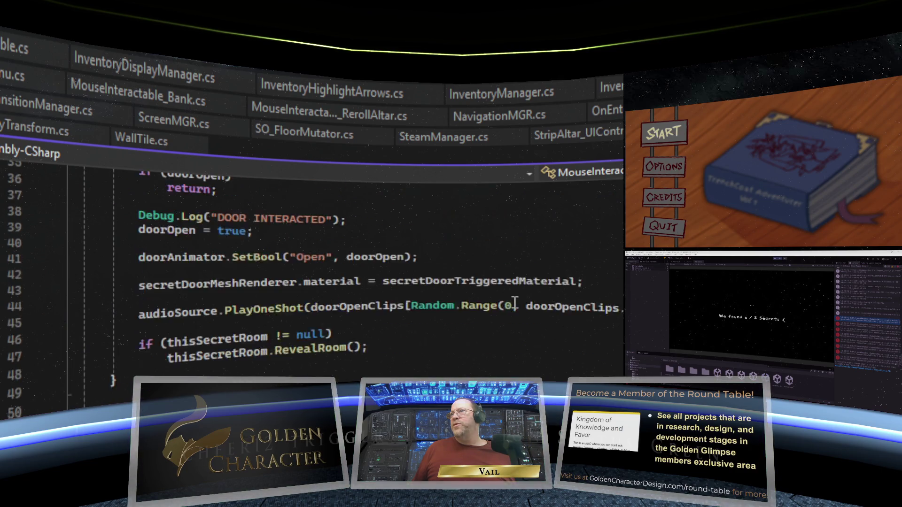
{"action": "scroll", "coordinate": [513, 177], "scroll_direction": "down", "scroll_amount": 1}
Recheck the gizmo script's null-checked block, then move on to the bookcase loot script's OnDestroy.
{"action": "key", "text": "ctrl+Tab"}
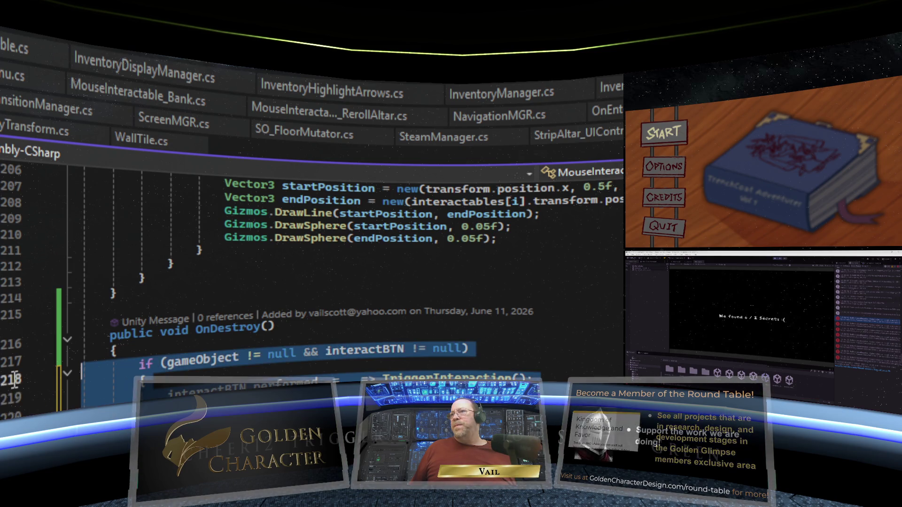
{"action": "right_click", "coordinate": [130, 365]}
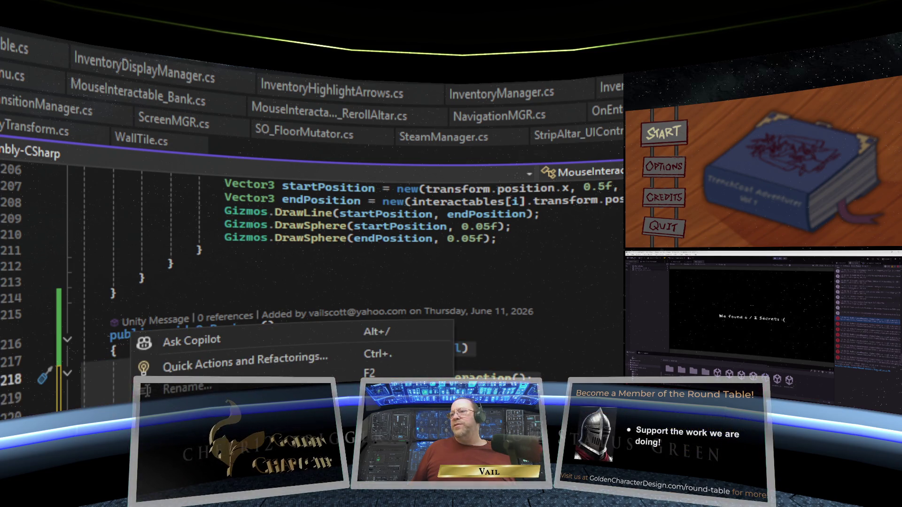
{"action": "key", "text": "Escape"}
{"action": "key", "text": "ctrl+minus"}
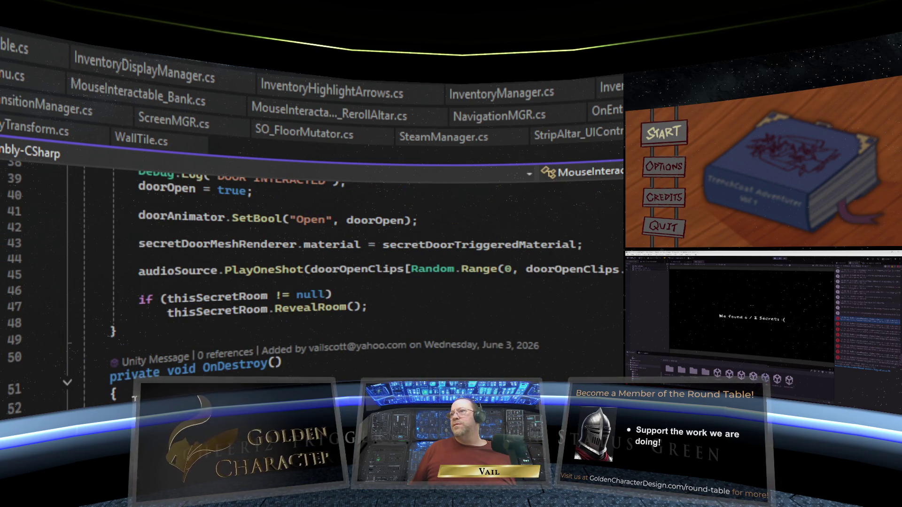
{"action": "right_click", "coordinate": [101, 328]}
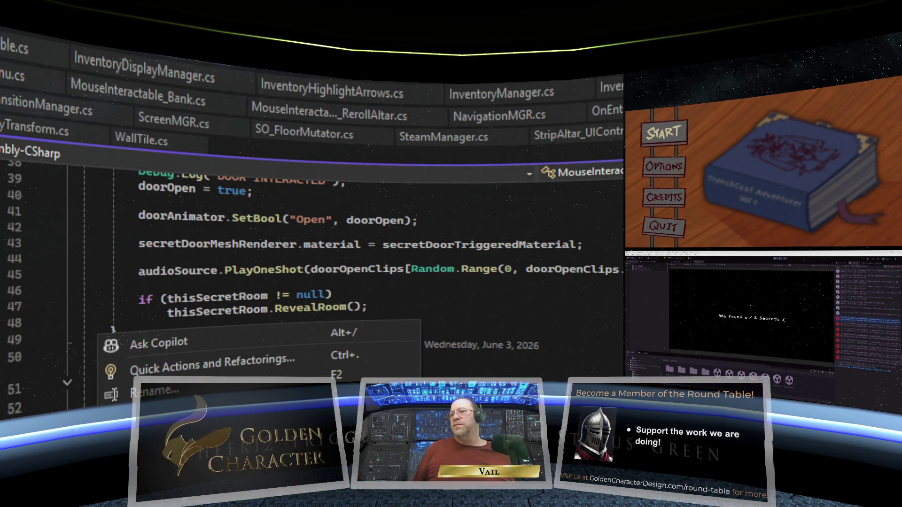
{"action": "key", "text": "Escape"}
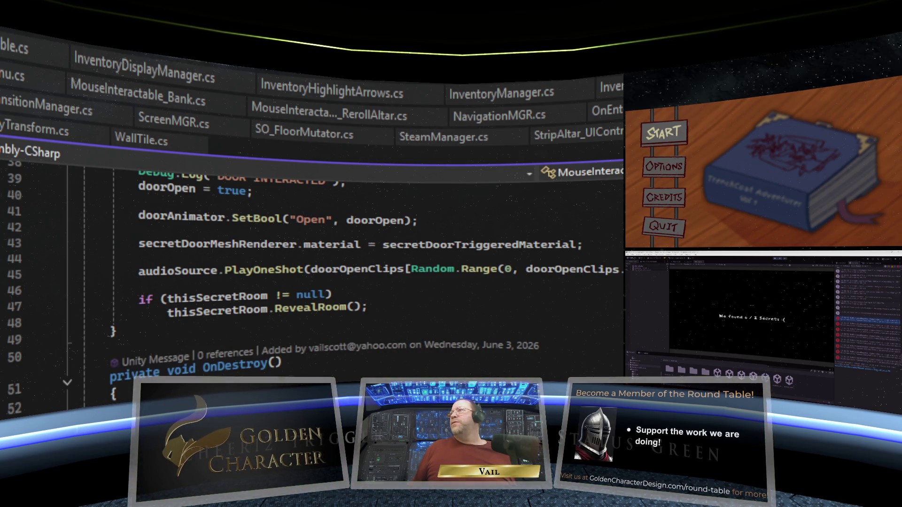
{"action": "key", "text": "ctrl+minus"}
{"action": "scroll", "coordinate": [401, 328], "scroll_direction": "down", "scroll_amount": 6}
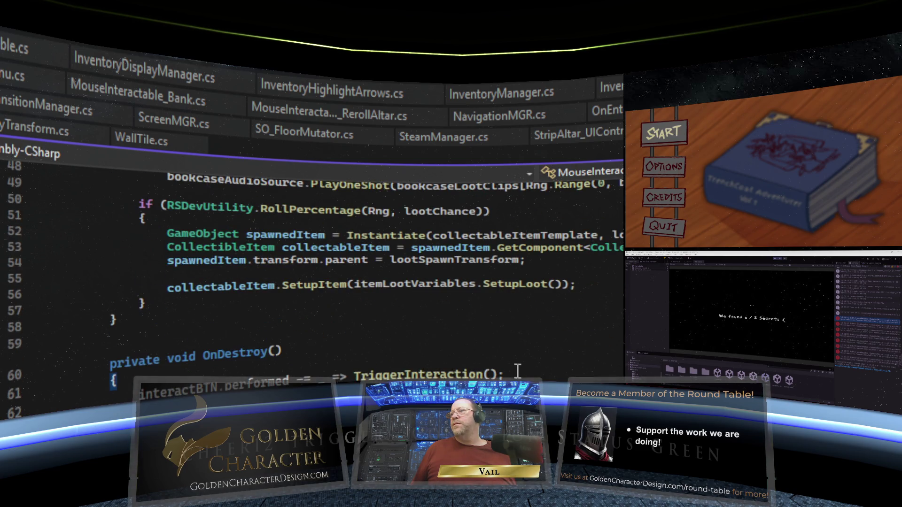
Review the bookcase, BankShrine and ActivatedCheckpoint scripts, ending on MouseInteractable_Bank.cs.
{"action": "left_click", "coordinate": [14, 393]}
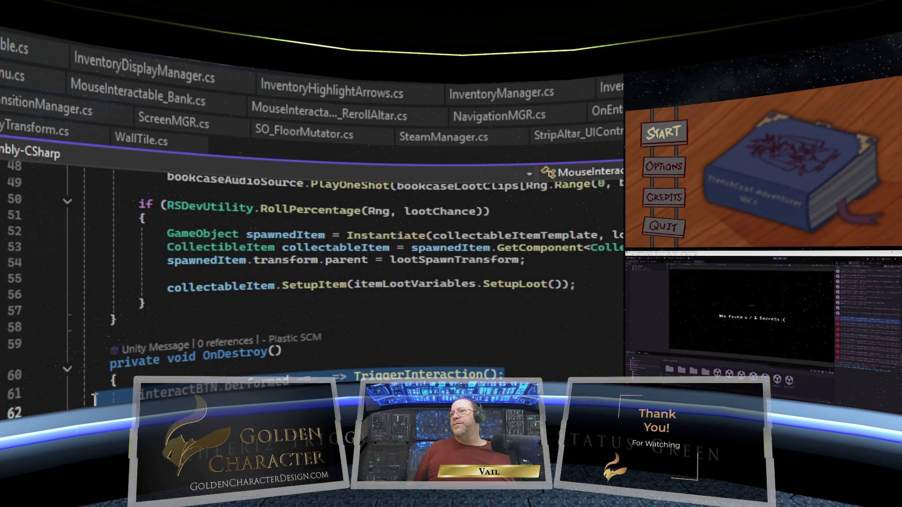
{"action": "right_click", "coordinate": [107, 326]}
{"action": "key", "text": "Escape"}
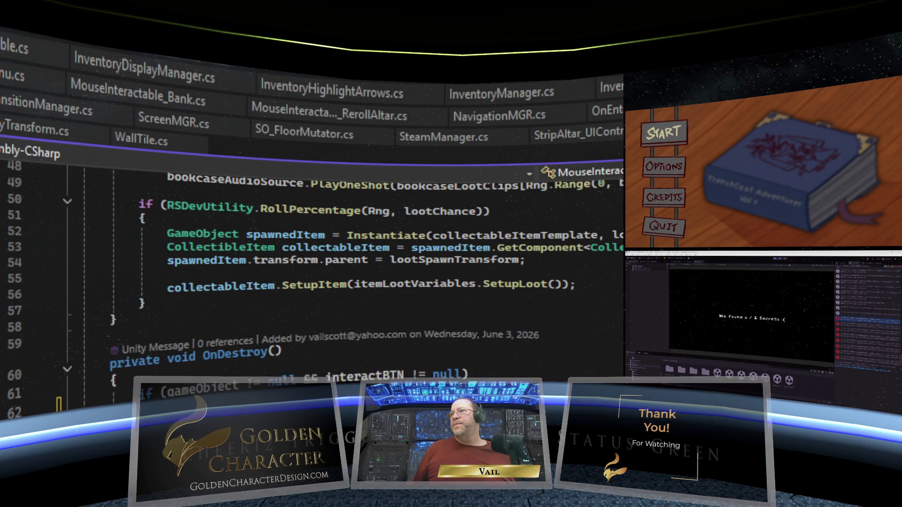
{"action": "key", "text": "ctrl+Tab"}
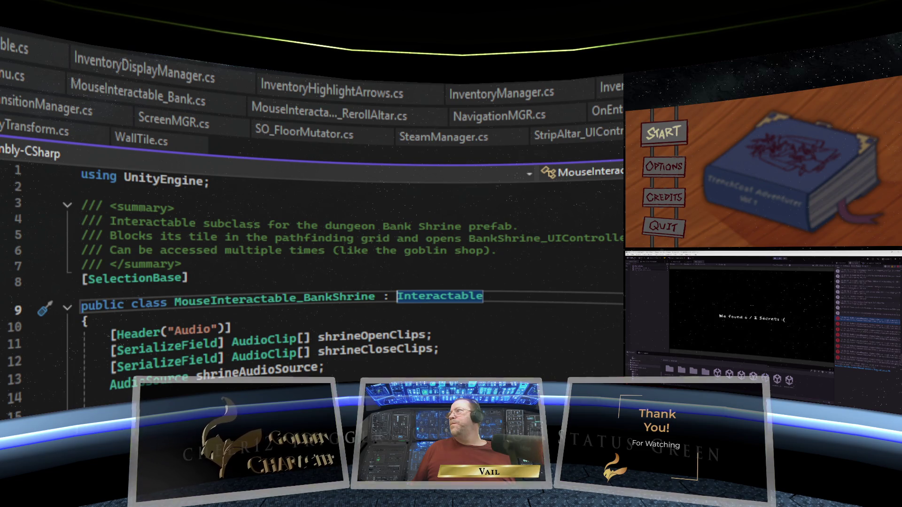
{"action": "key", "text": "ctrl+Tab"}
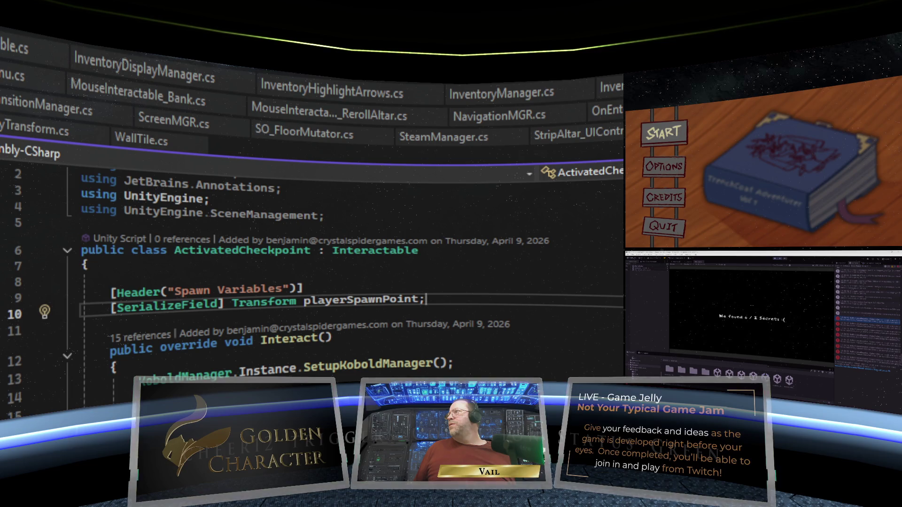
{"action": "left_click", "coordinate": [117, 90]}
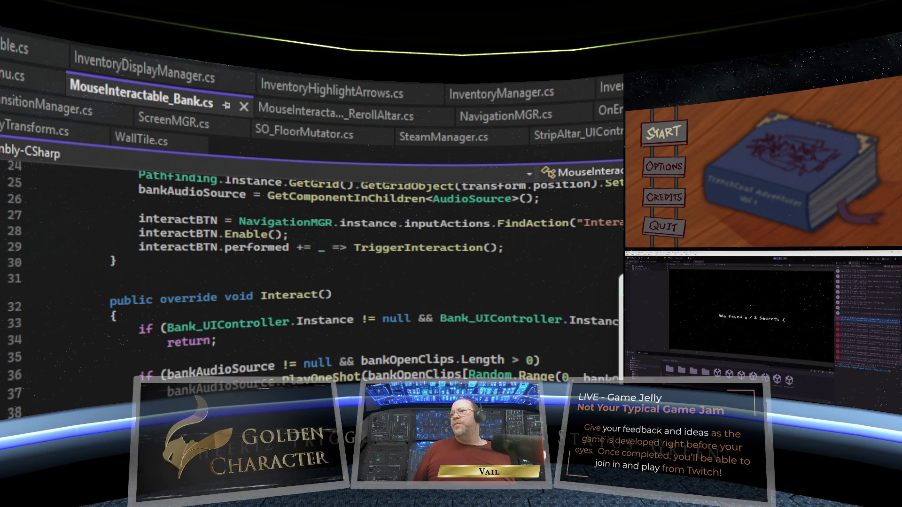
Paste an OnDestroy into the Bank script and wrap its unsubscribe in if (gameObject != null && interactBTN != null).
{"action": "key", "text": "ctrl+v"}
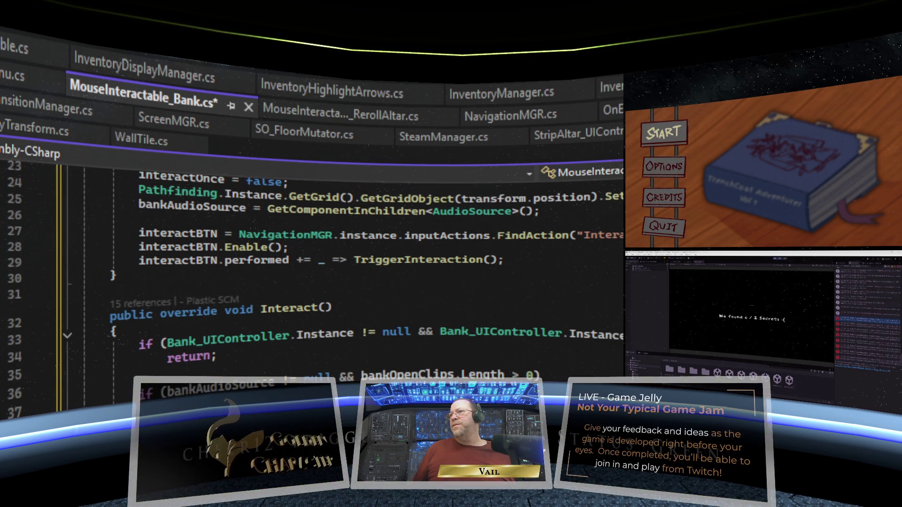
{"action": "left_click_drag", "start_coordinate": [508, 356], "coordinate": [467, 356]}
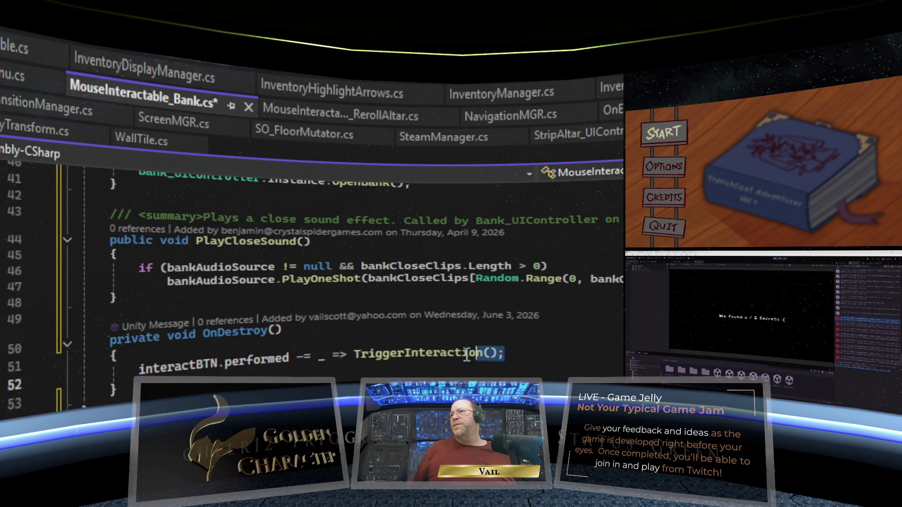
{"action": "right_click", "coordinate": [163, 374]}
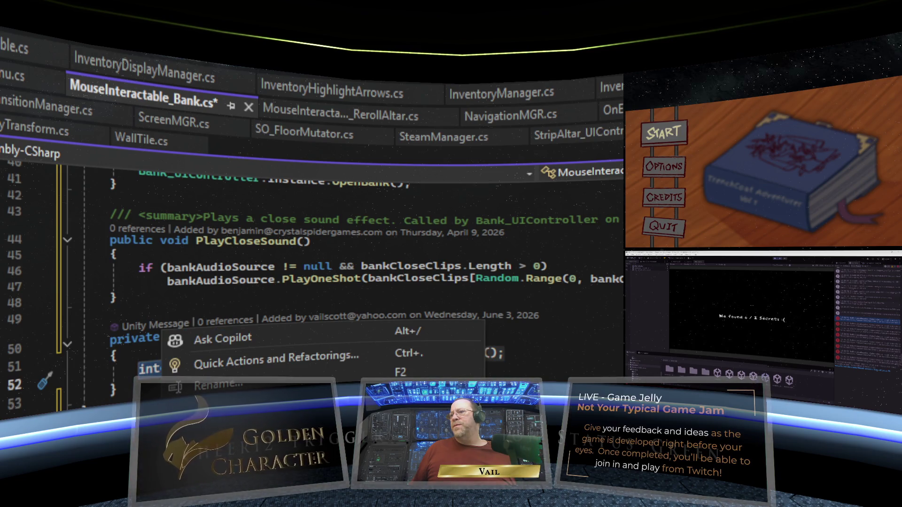
{"action": "key", "text": "ctrl+v"}
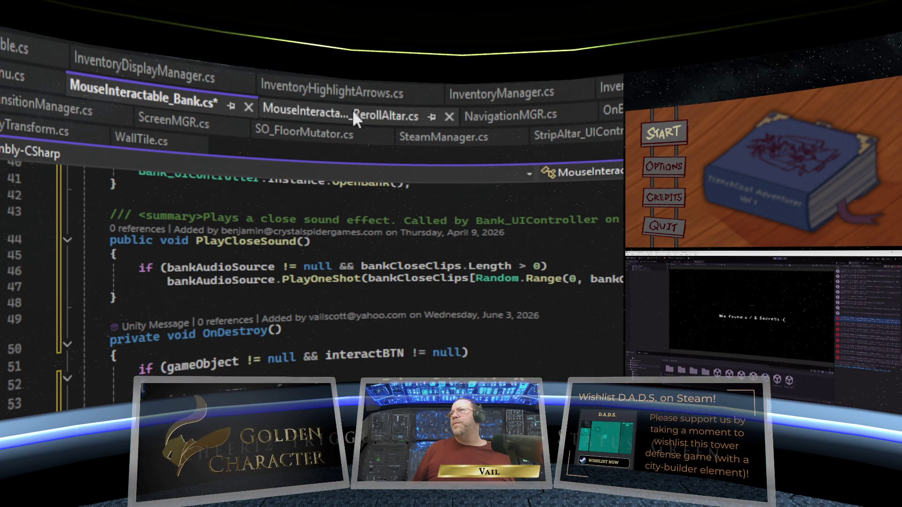
Append a null-guarded OnDestroy unsubscribe to RerollAltar, then save all modified scripts.
{"action": "left_click", "coordinate": [351, 109]}
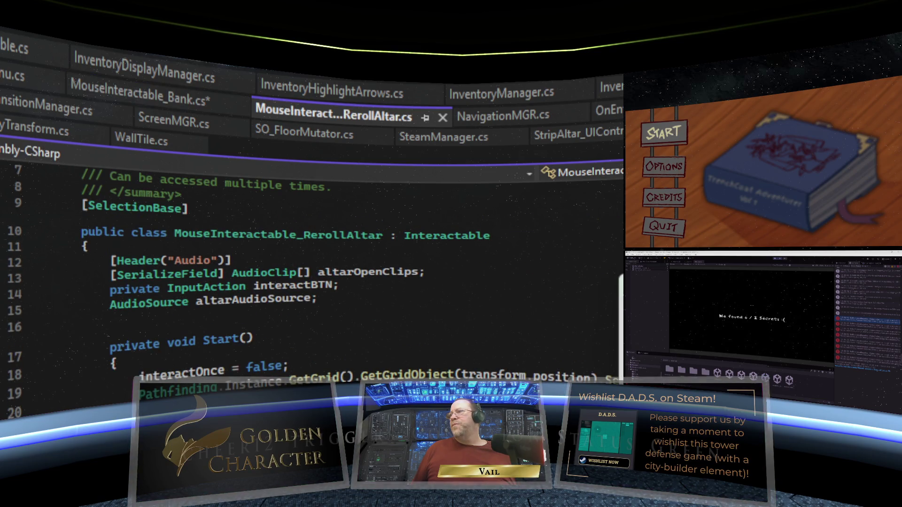
{"action": "key", "text": "ctrl+a"}
{"action": "key", "text": "ctrl+v"}
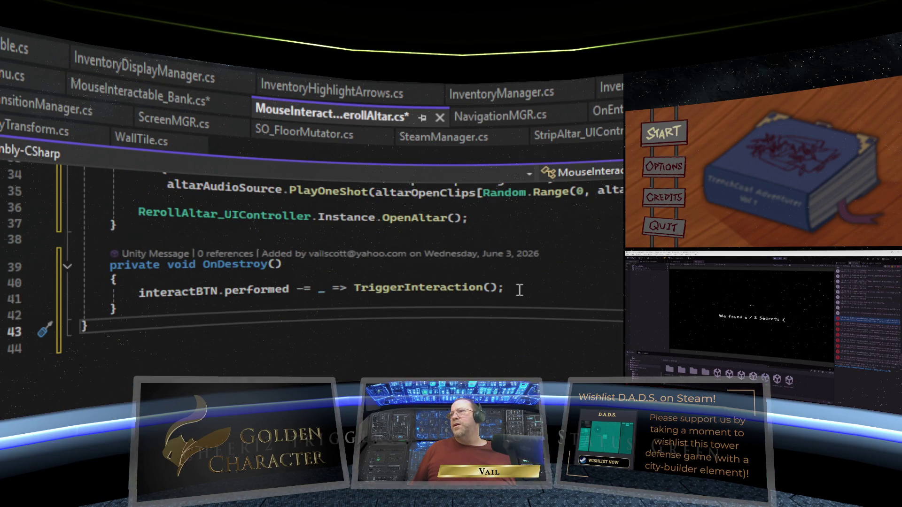
{"action": "left_click_drag", "start_coordinate": [519, 290], "coordinate": [137, 293]}
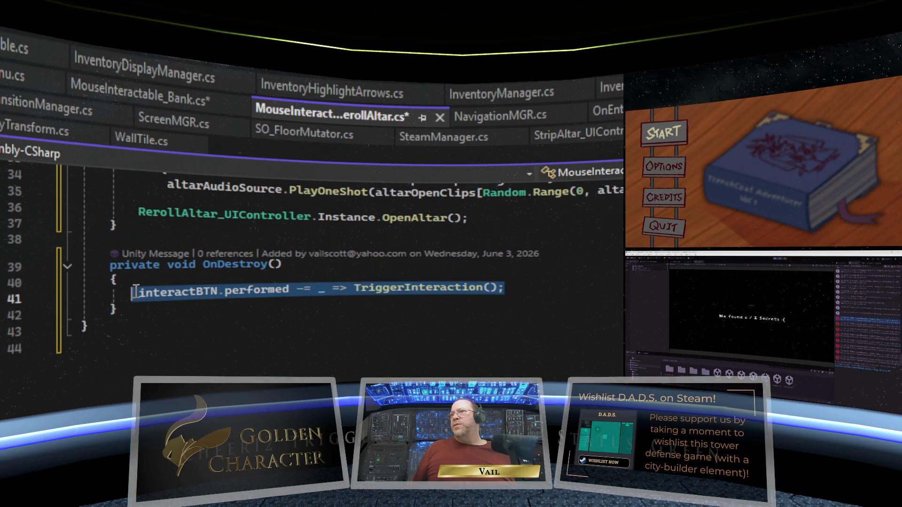
{"action": "right_click", "coordinate": [158, 296]}
{"action": "type", "text": "if (gameObject != null && interactBTN != null)         {             interactBTN.performed -= _ => TriggerInteraction();         }"}
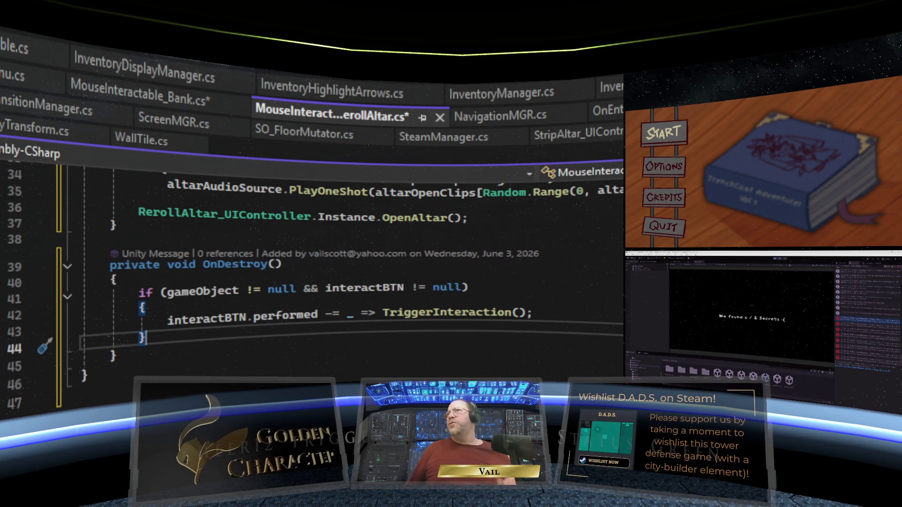
{"action": "key", "text": "ctrl+shift+s"}
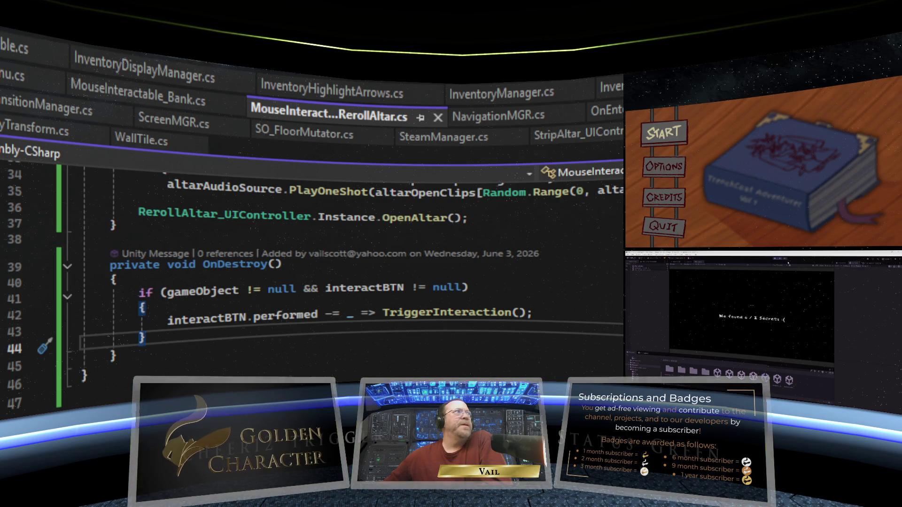
Check the Console warnings and errors, then enlarge the Project panel at the Game view's expense.
{"action": "left_click", "coordinate": [862, 269]}
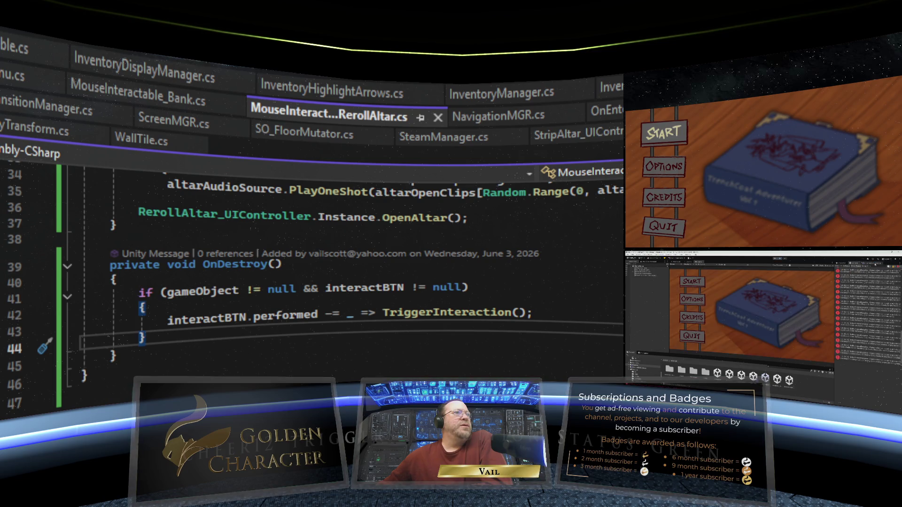
{"action": "left_click", "coordinate": [851, 264]}
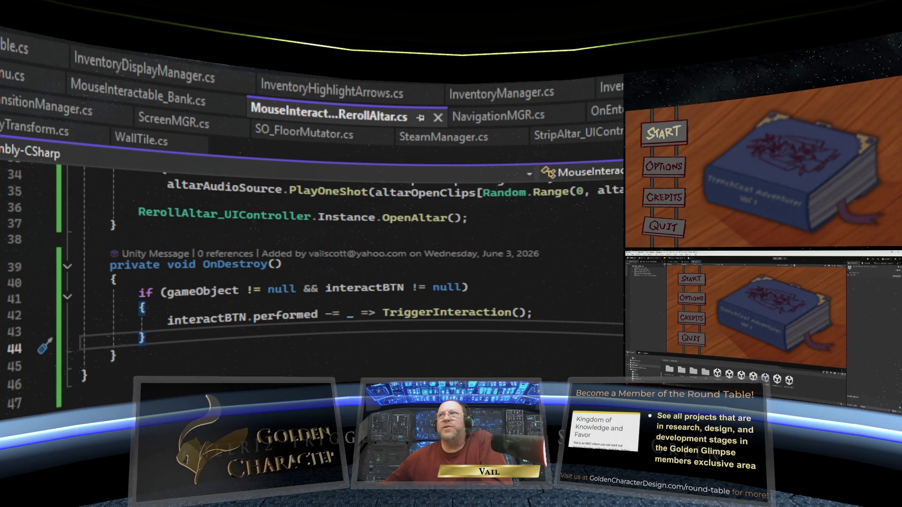
{"action": "scroll", "coordinate": [356, 376], "scroll_direction": "up", "scroll_amount": 11}
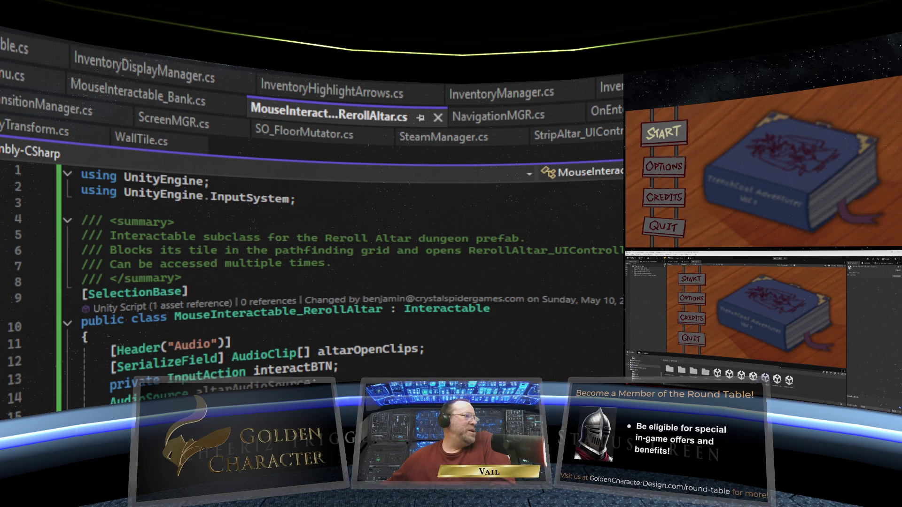
{"action": "left_click_drag", "start_coordinate": [743, 357], "coordinate": [743, 346]}
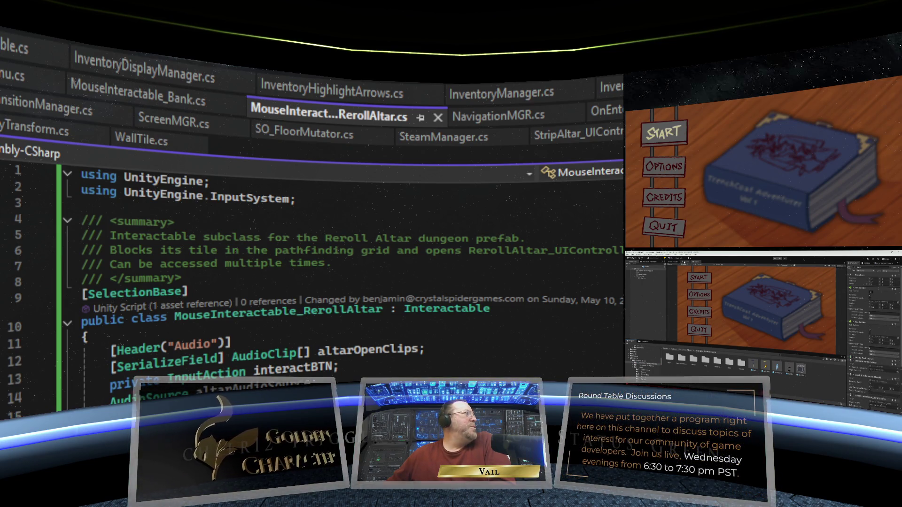
In the Scene view, select a prefab asset and orbit an orthographic view down onto the altar.
{"action": "left_click", "coordinate": [684, 262]}
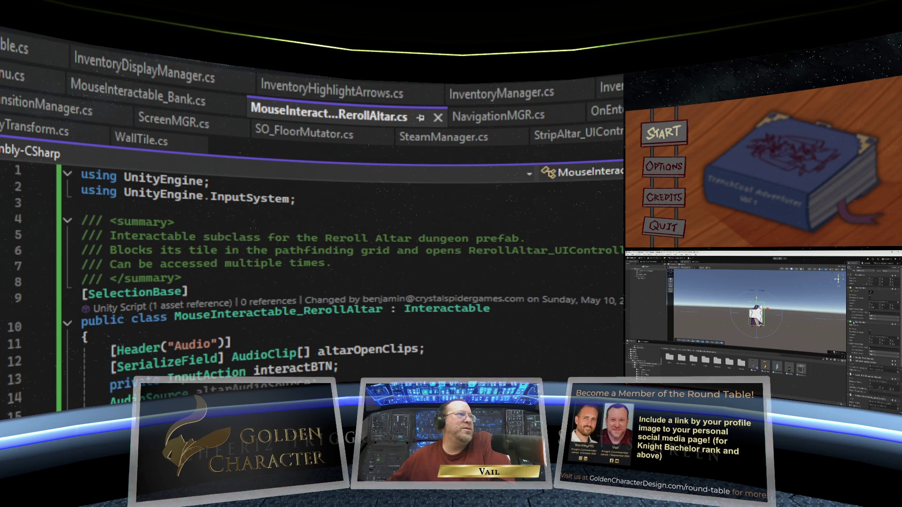
{"action": "left_click", "coordinate": [754, 364]}
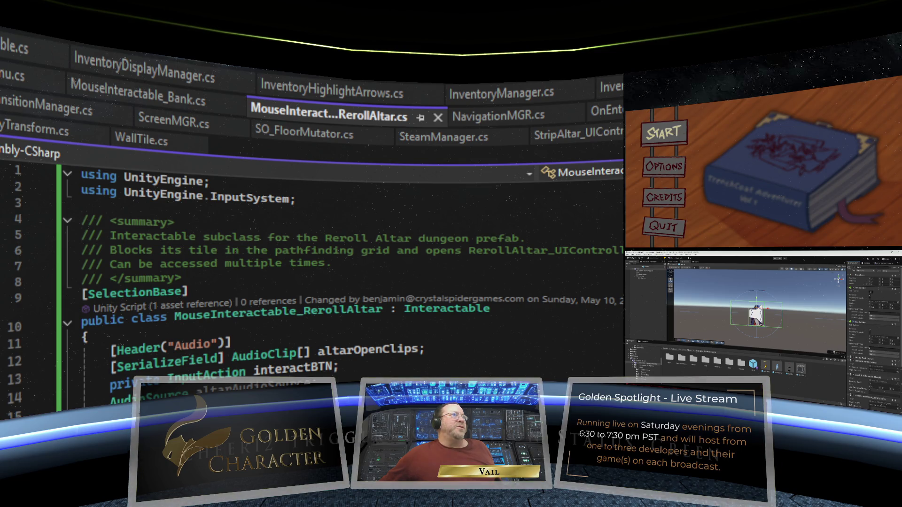
{"action": "left_click", "coordinate": [838, 280]}
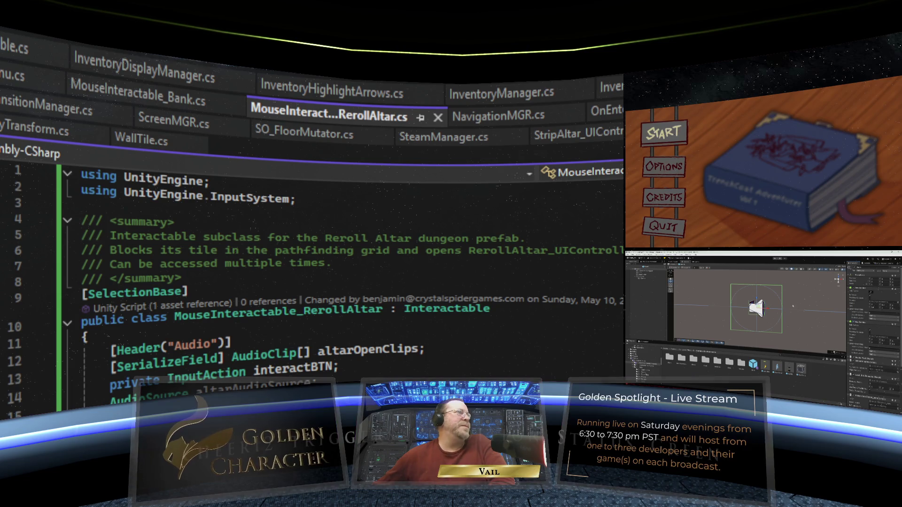
{"action": "left_click_drag", "start_coordinate": [800, 325], "coordinate": [823, 302]}
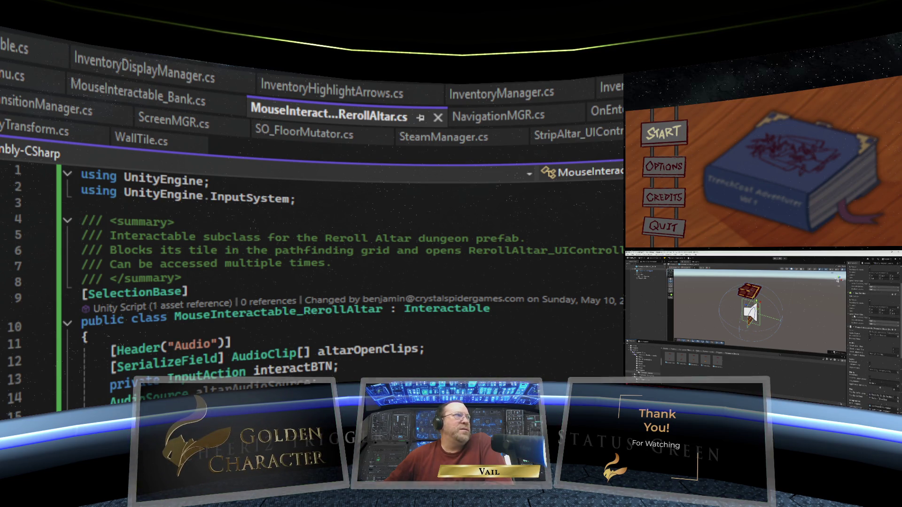
{"action": "scroll", "coordinate": [853, 317], "scroll_direction": "down", "scroll_amount": 2}
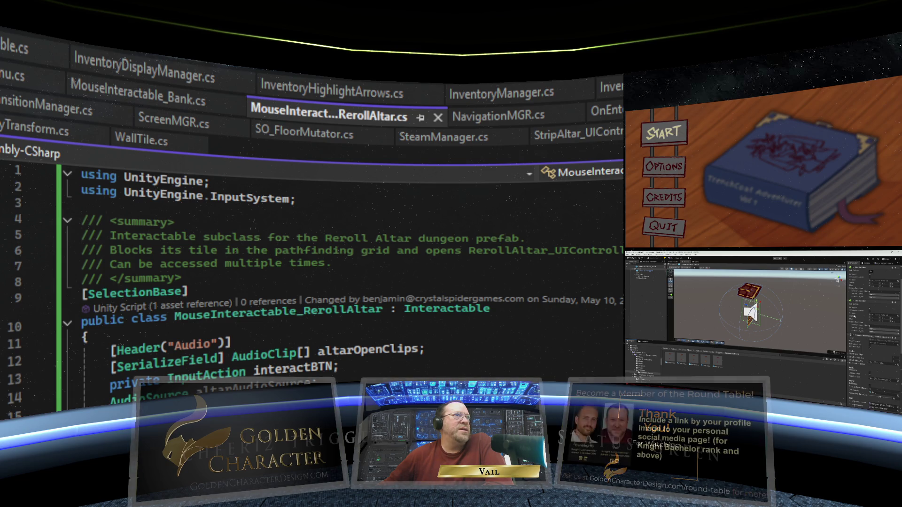
{"action": "scroll", "coordinate": [854, 317], "scroll_direction": "down", "scroll_amount": 2}
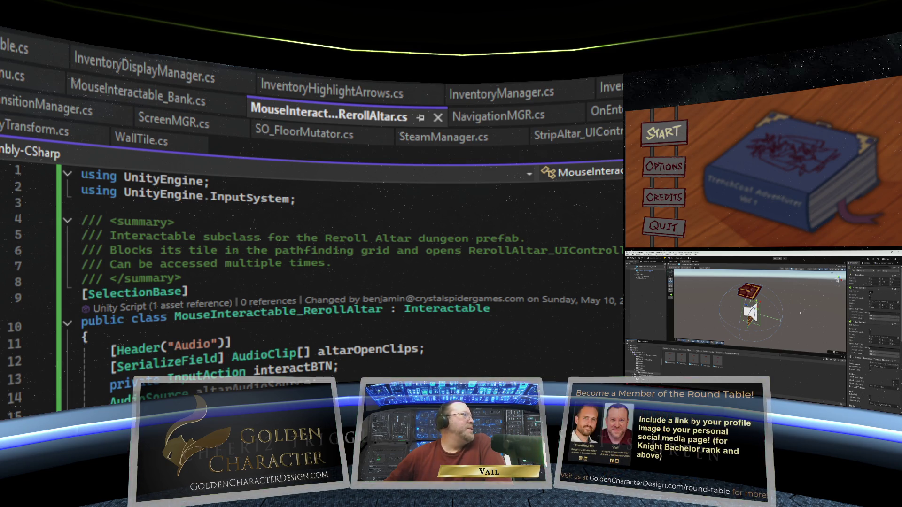
{"action": "left_click", "coordinate": [647, 272]}
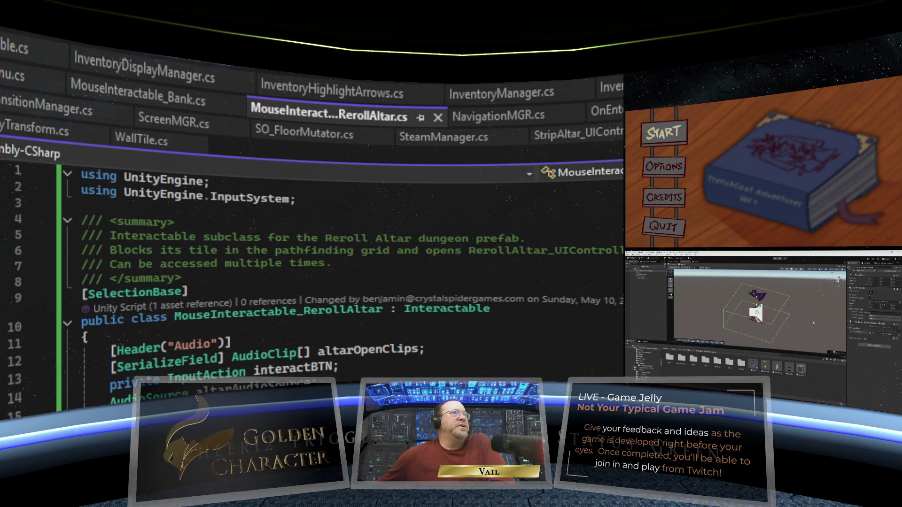
{"action": "left_click", "coordinate": [644, 270]}
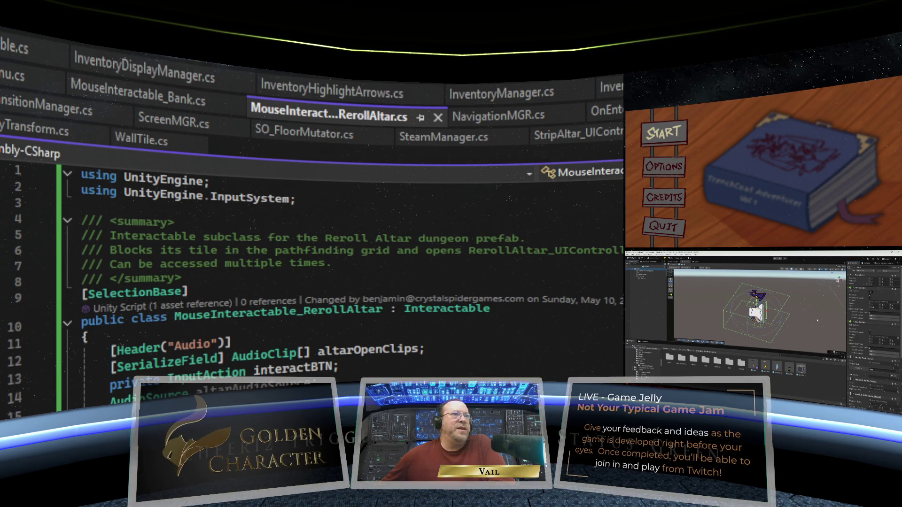
{"action": "scroll", "coordinate": [869, 329], "scroll_direction": "down", "scroll_amount": 3}
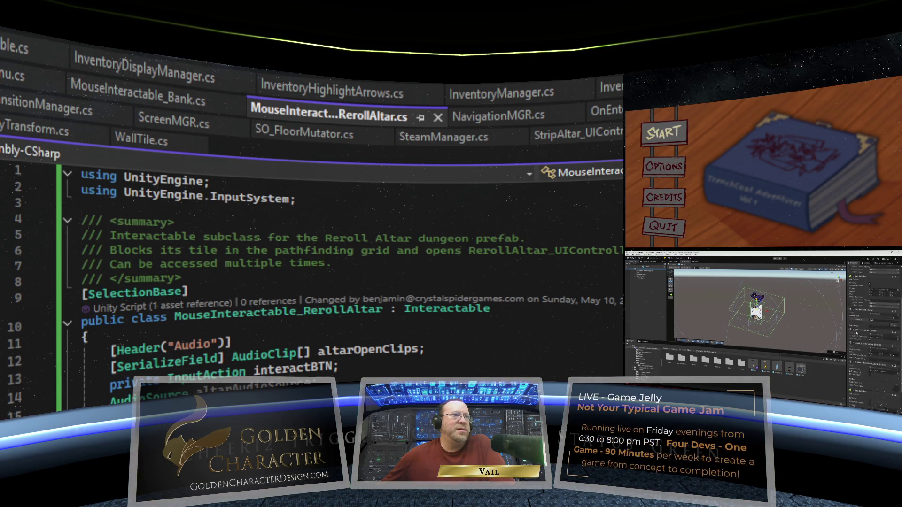
{"action": "key", "text": "e"}
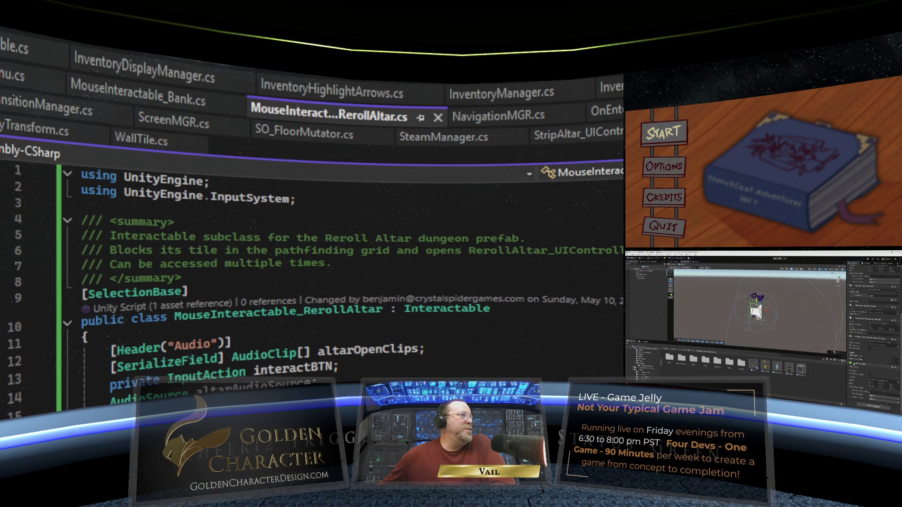
{"action": "key", "text": "r"}
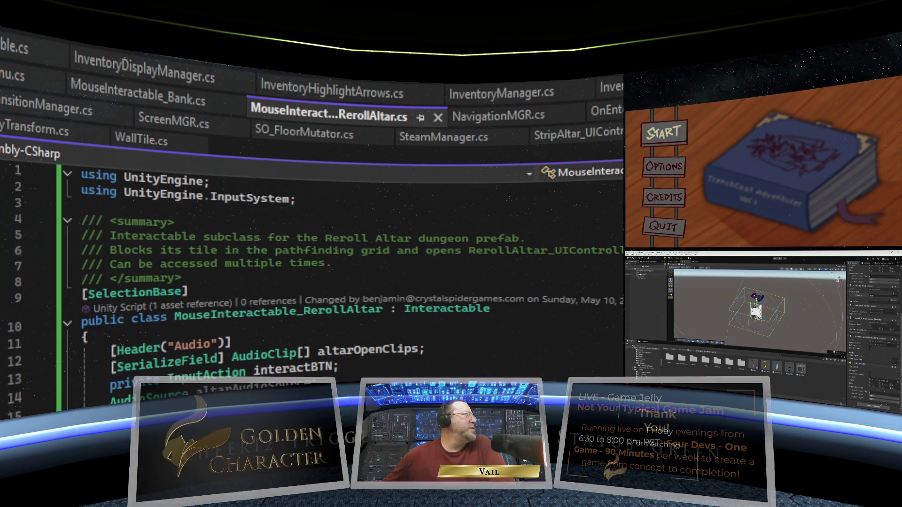
{"action": "left_click", "coordinate": [642, 270]}
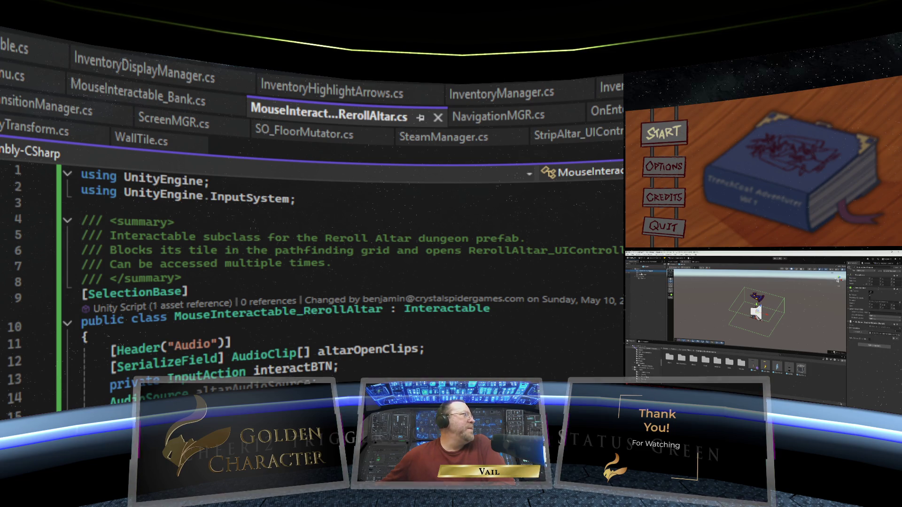
{"action": "left_click", "coordinate": [644, 275]}
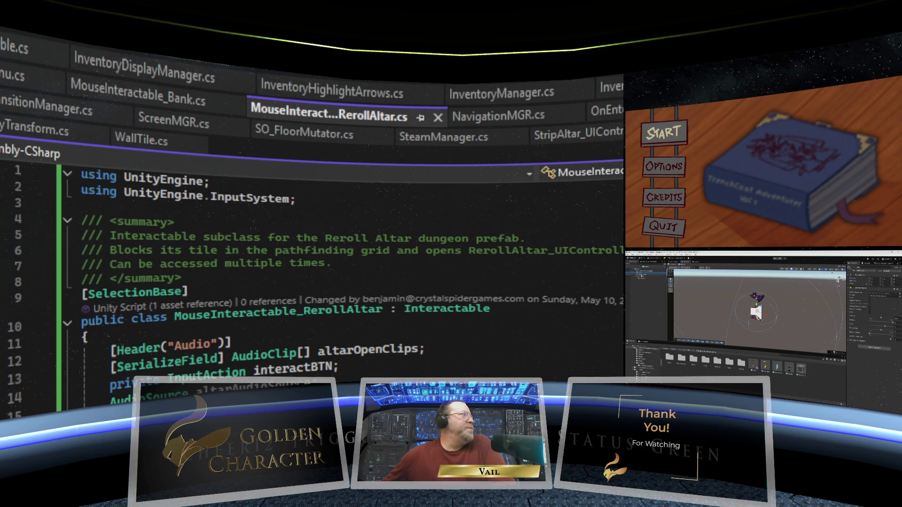
{"action": "left_click", "coordinate": [644, 274]}
{"action": "left_click", "coordinate": [655, 273]}
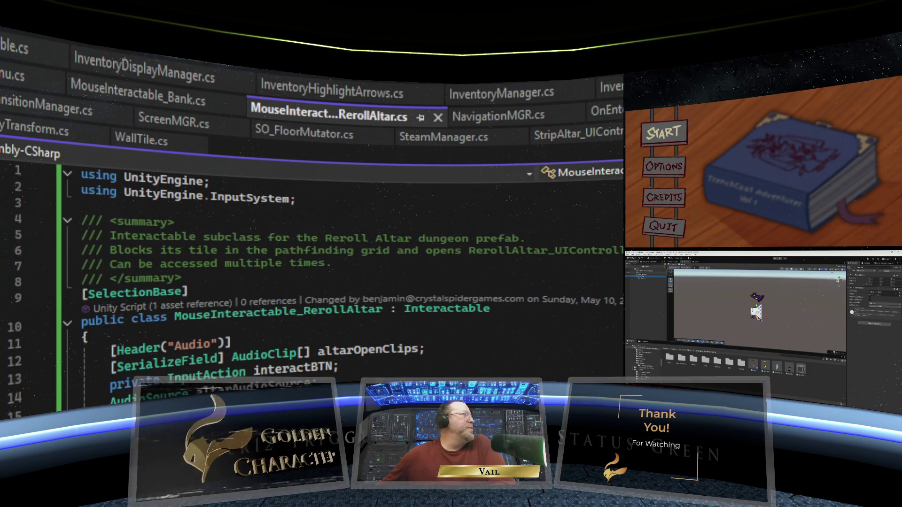
{"action": "left_click", "coordinate": [648, 271]}
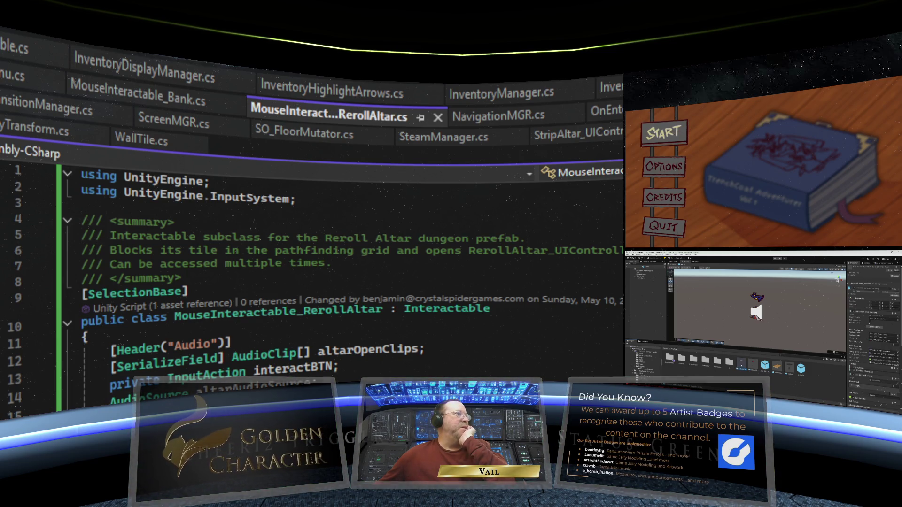
Open the prefab asset by itself in Prefab Mode.
{"action": "double_click", "coordinate": [742, 365]}
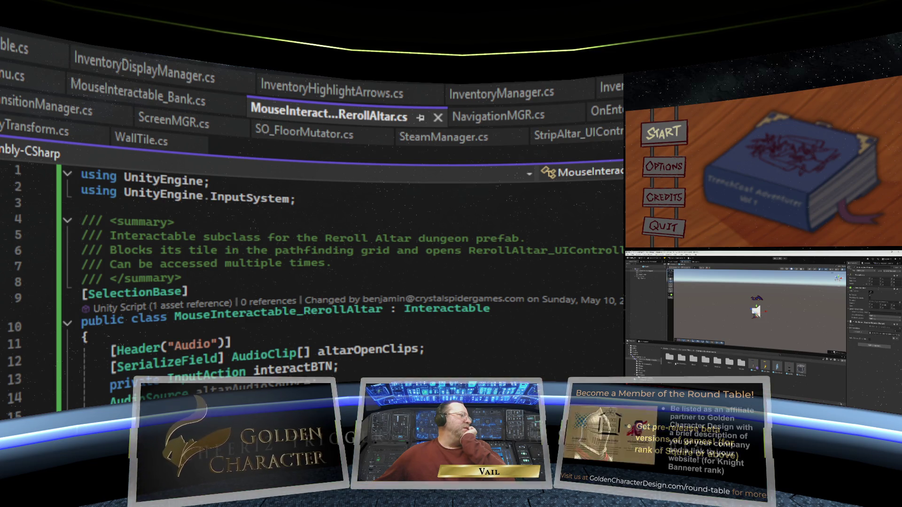
Open the cube prefab from its folder and inspect another object inside it.
{"action": "double_click", "coordinate": [704, 357]}
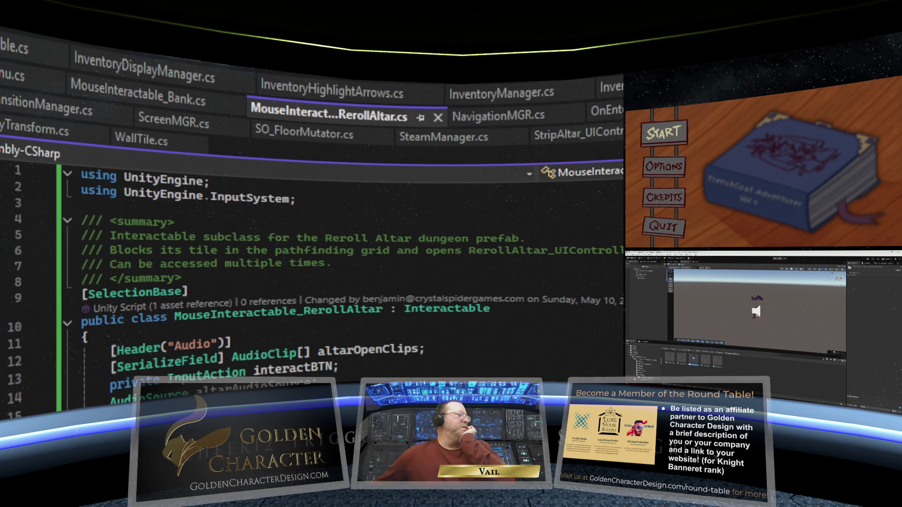
{"action": "double_click", "coordinate": [693, 357]}
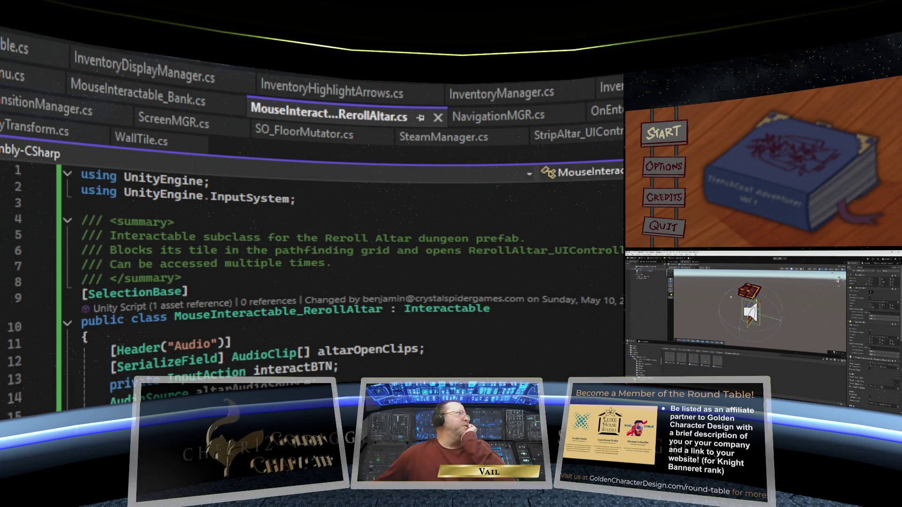
{"action": "left_click", "coordinate": [648, 271]}
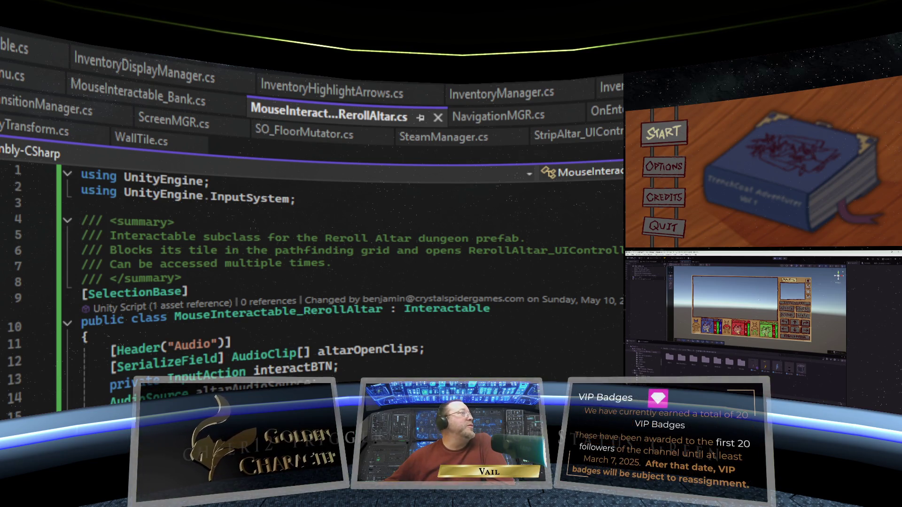
Play the game, start a Standard Quest in a save slot, and pick up the Apple of Eagle Eyes.
{"action": "left_click", "coordinate": [694, 263]}
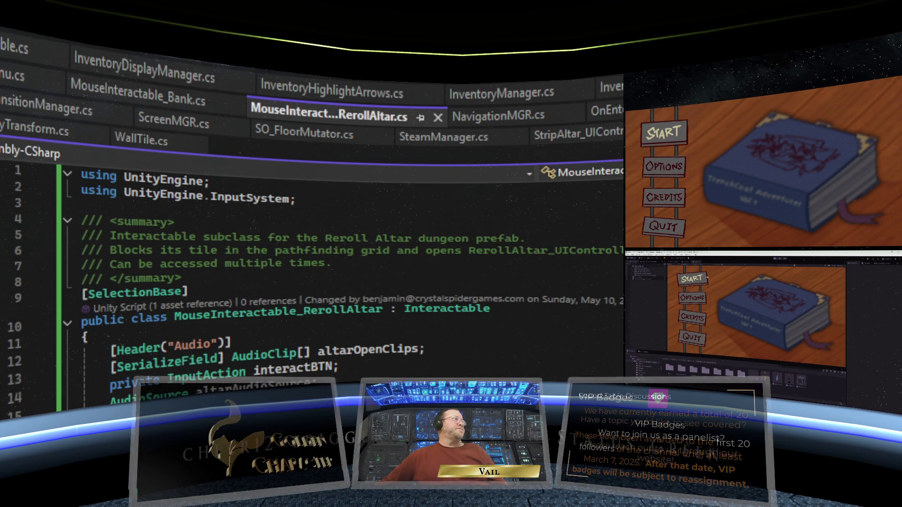
{"action": "left_click", "coordinate": [707, 278]}
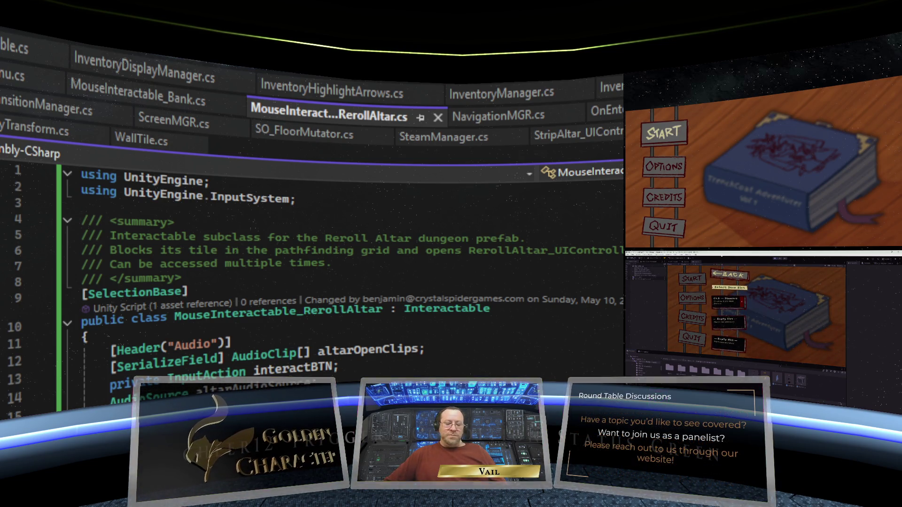
{"action": "left_click", "coordinate": [728, 301]}
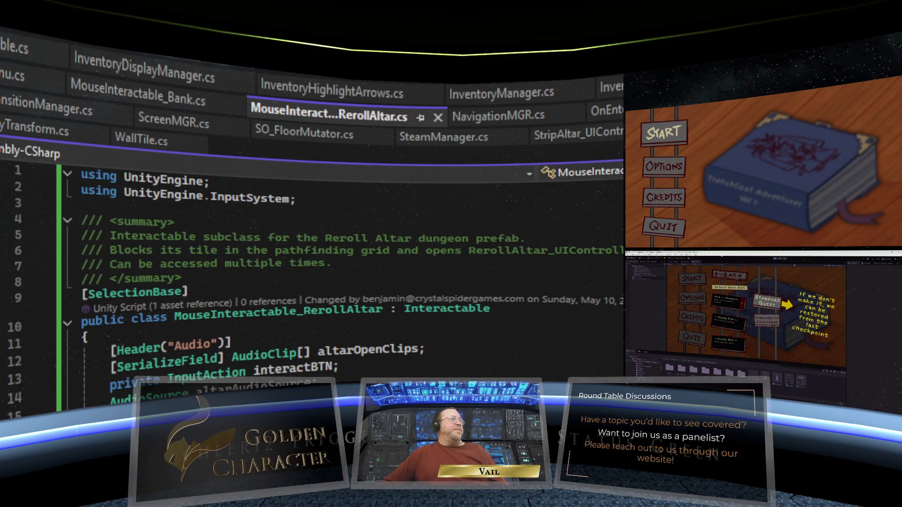
{"action": "left_click", "coordinate": [766, 301]}
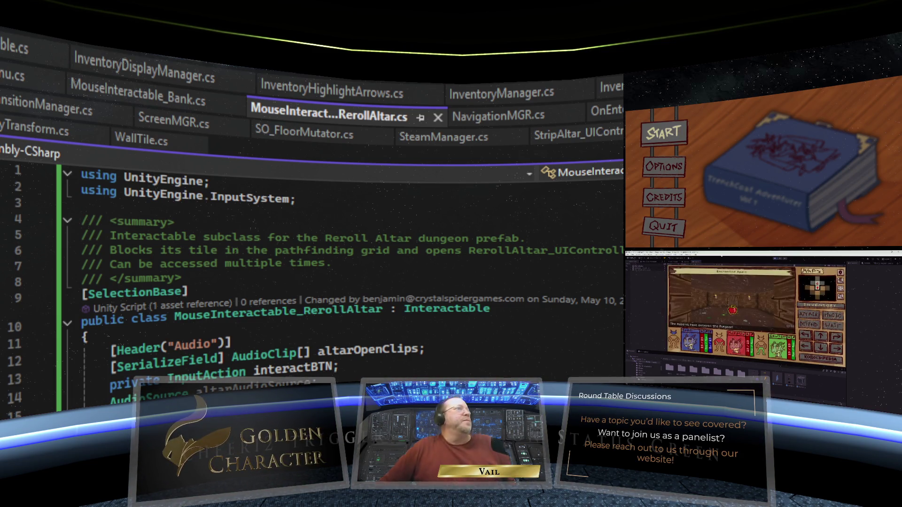
{"action": "left_click", "coordinate": [732, 310]}
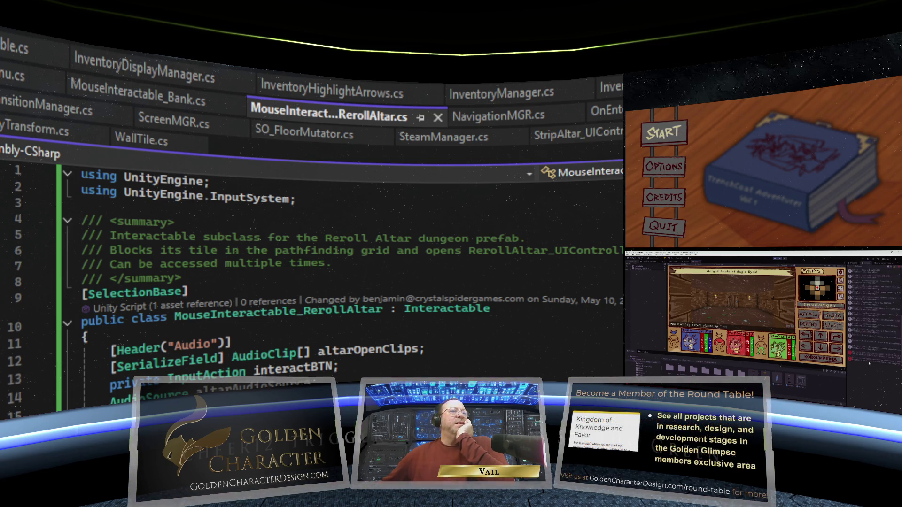
{"action": "left_click", "coordinate": [873, 361]}
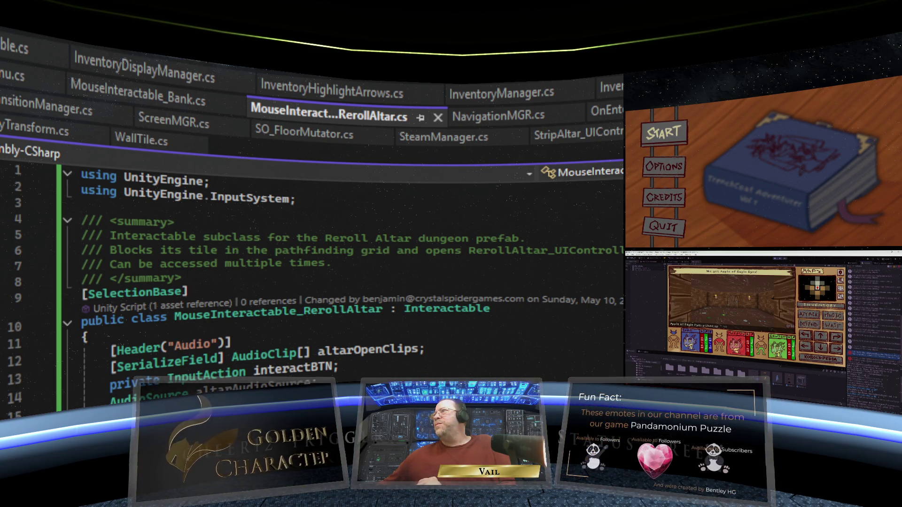
Bring up the CollectibleItem.cs script and scroll up through its code.
{"action": "key", "text": "ctrl+Tab"}
{"action": "scroll", "coordinate": [310, 282], "scroll_direction": "up", "scroll_amount": 18}
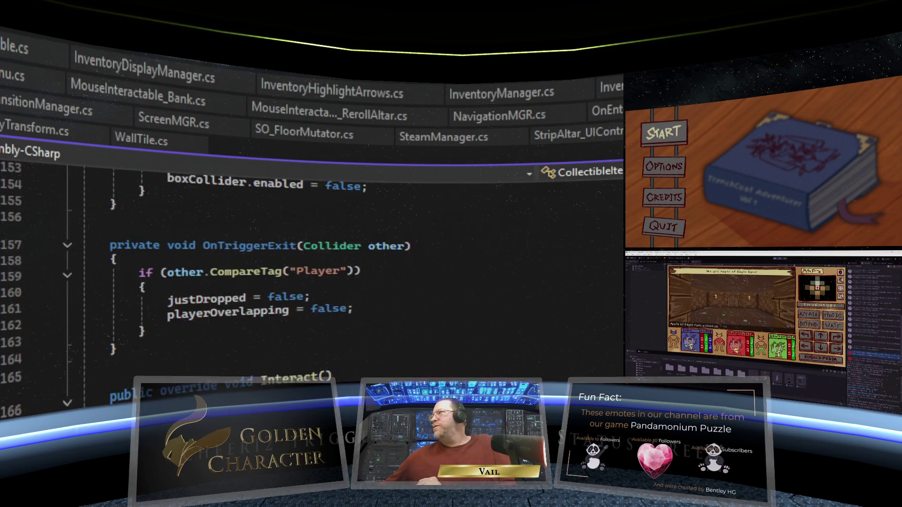
{"action": "scroll", "coordinate": [310, 281], "scroll_direction": "up", "scroll_amount": 20}
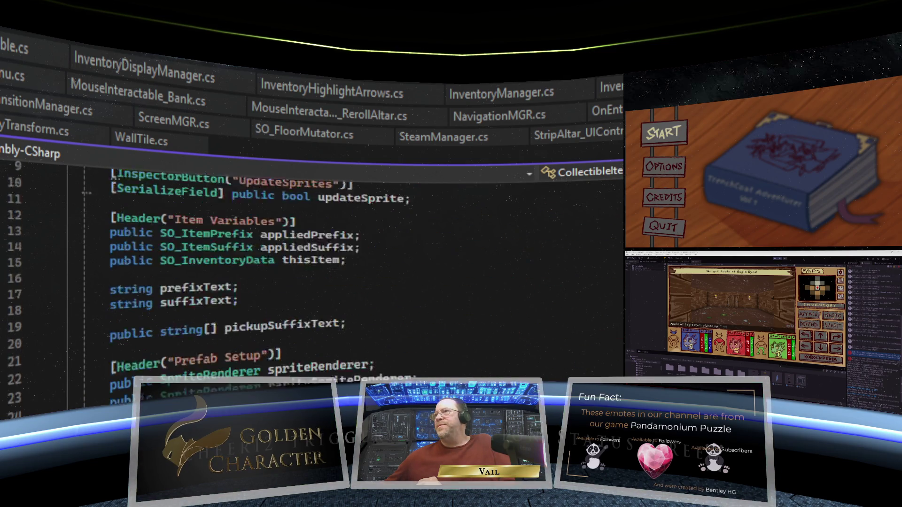
{"action": "scroll", "coordinate": [310, 282], "scroll_direction": "up", "scroll_amount": 3}
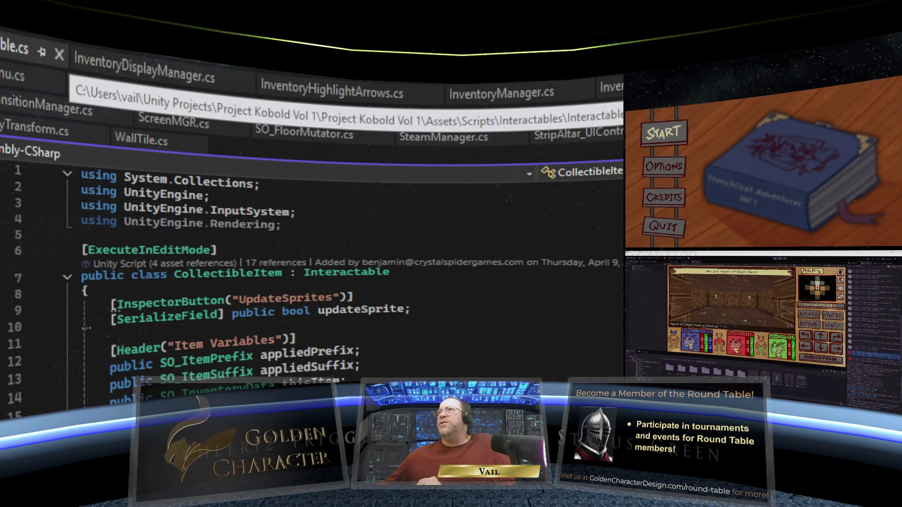
Jump to the Interactable base class and read it down and back to the top.
{"action": "key", "text": "F12"}
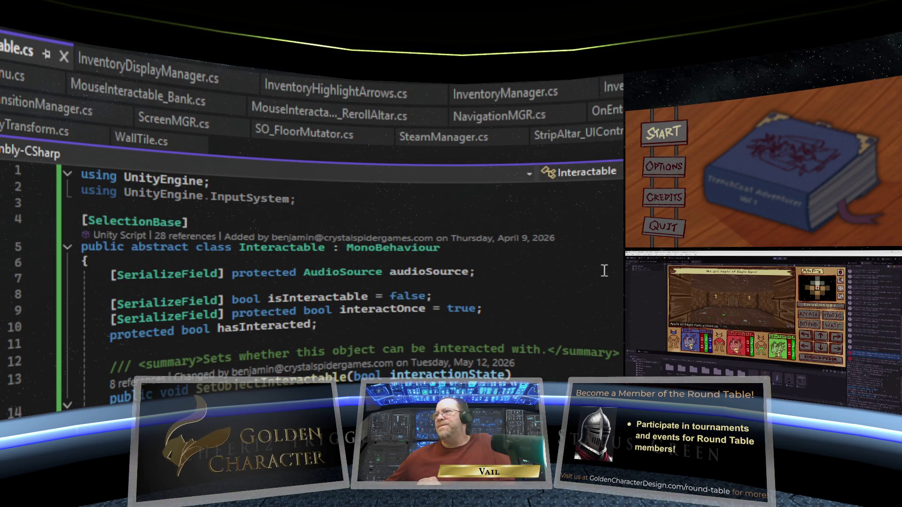
{"action": "scroll", "coordinate": [605, 271], "scroll_direction": "down", "scroll_amount": 7}
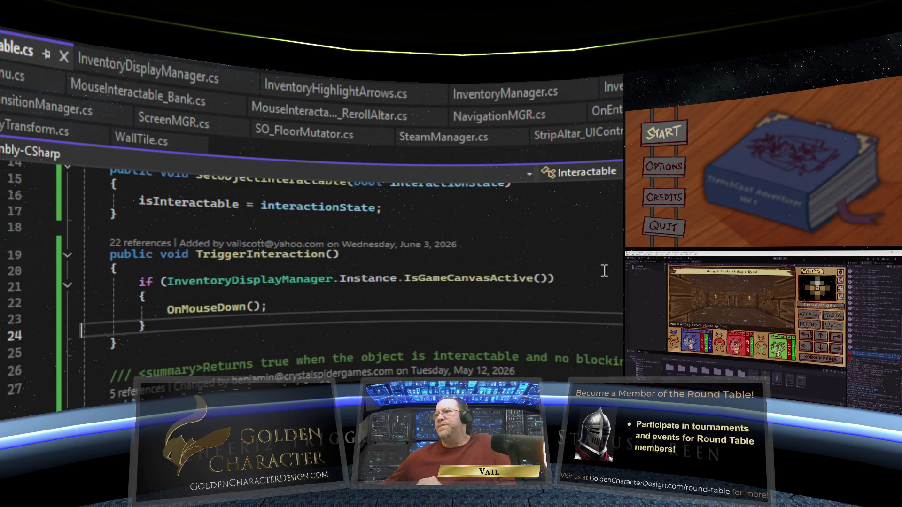
{"action": "scroll", "coordinate": [604, 271], "scroll_direction": "down", "scroll_amount": 8}
{"action": "scroll", "coordinate": [604, 271], "scroll_direction": "down", "scroll_amount": 19}
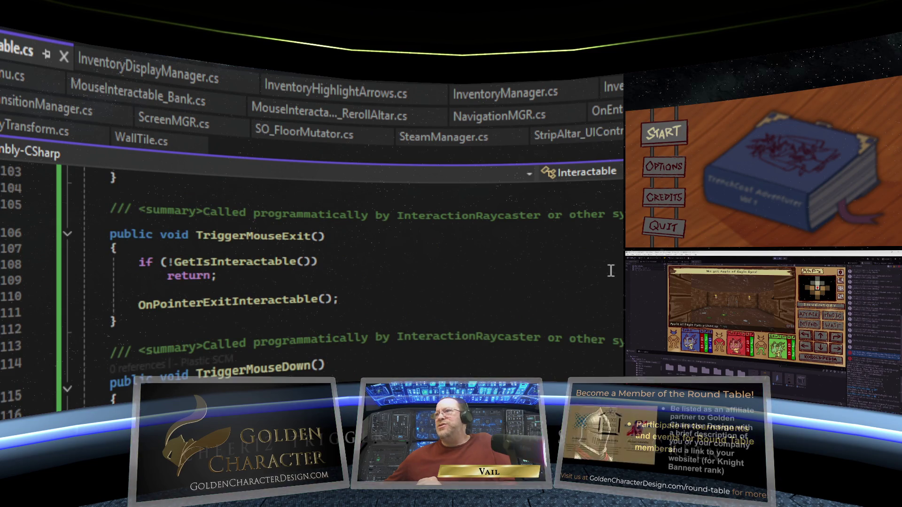
{"action": "scroll", "coordinate": [611, 272], "scroll_direction": "up", "scroll_amount": 7}
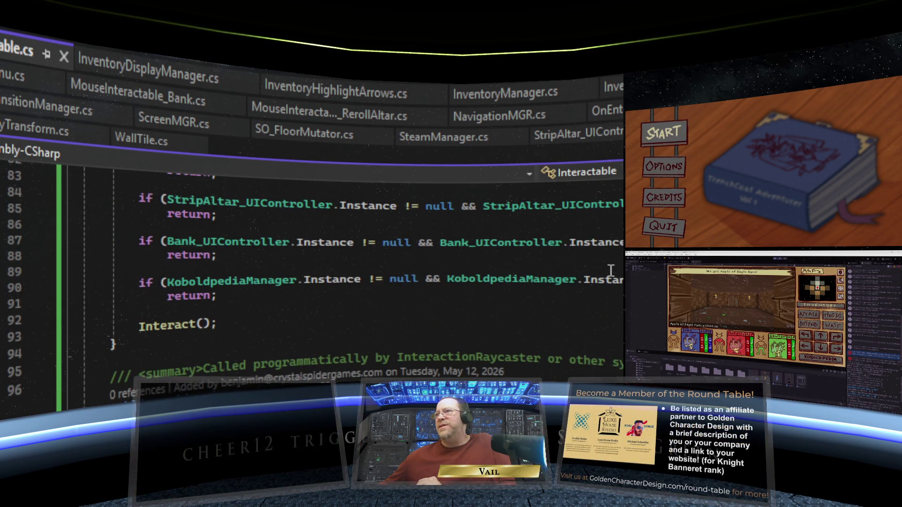
{"action": "scroll", "coordinate": [610, 271], "scroll_direction": "up", "scroll_amount": 11}
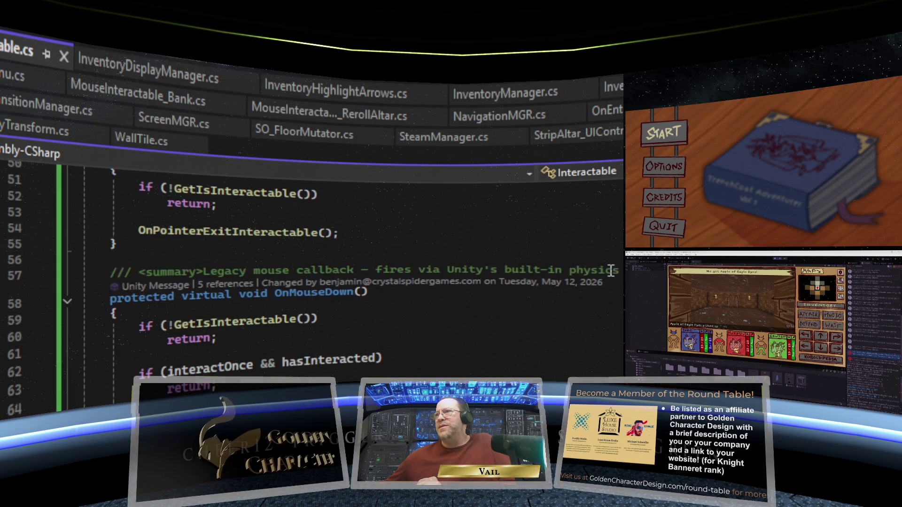
{"action": "scroll", "coordinate": [611, 271], "scroll_direction": "up", "scroll_amount": 17}
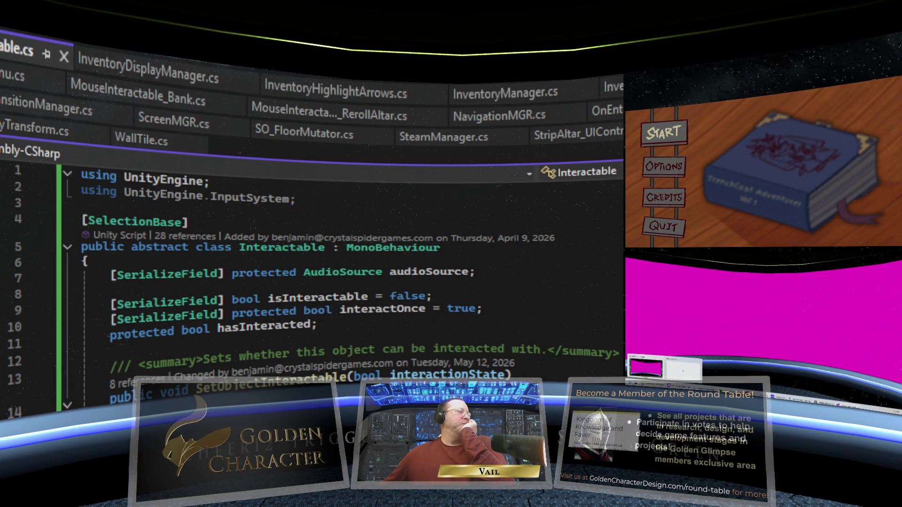
Switch to Unity Hub via the Start menu and open Project Kobold Vol 1.
{"action": "key", "text": "super"}
{"action": "key", "text": "Return"}
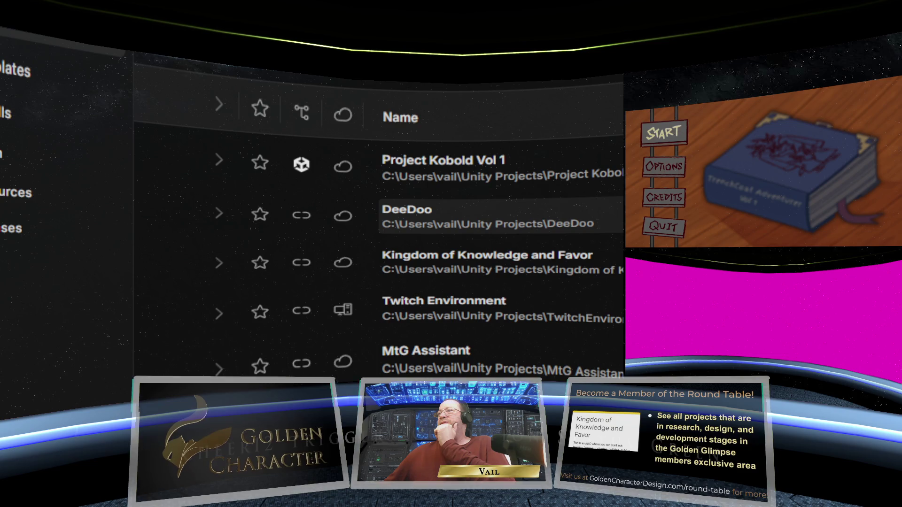
{"action": "left_click", "coordinate": [444, 168]}
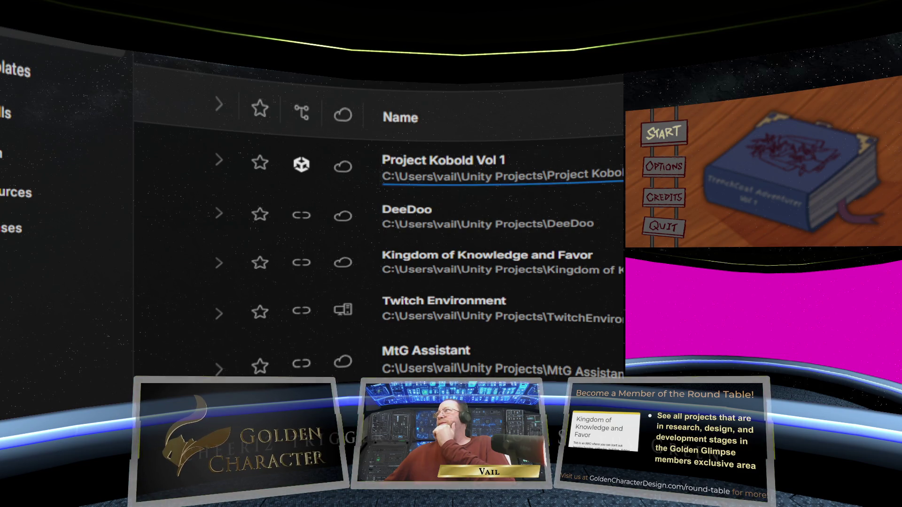
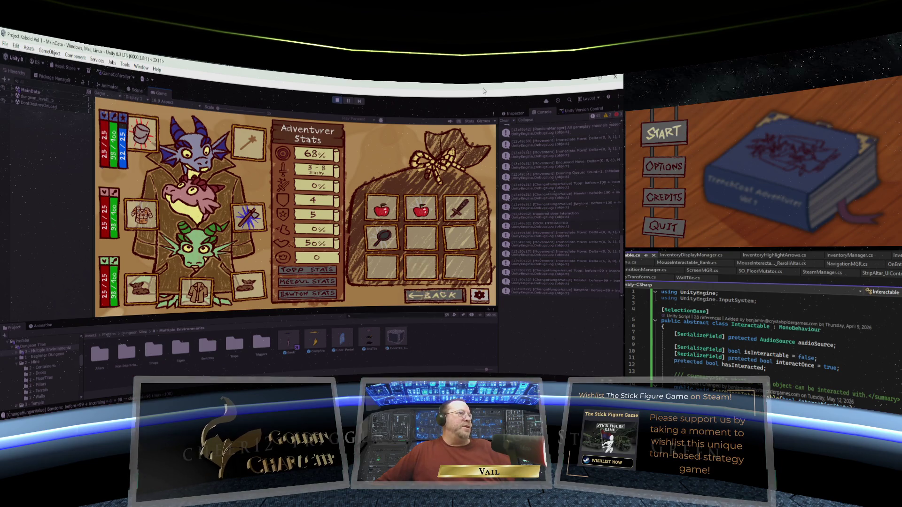
Leave the inventory and step onto the Bag of Coins to collect 21 shinies.
{"action": "key", "text": "Escape"}
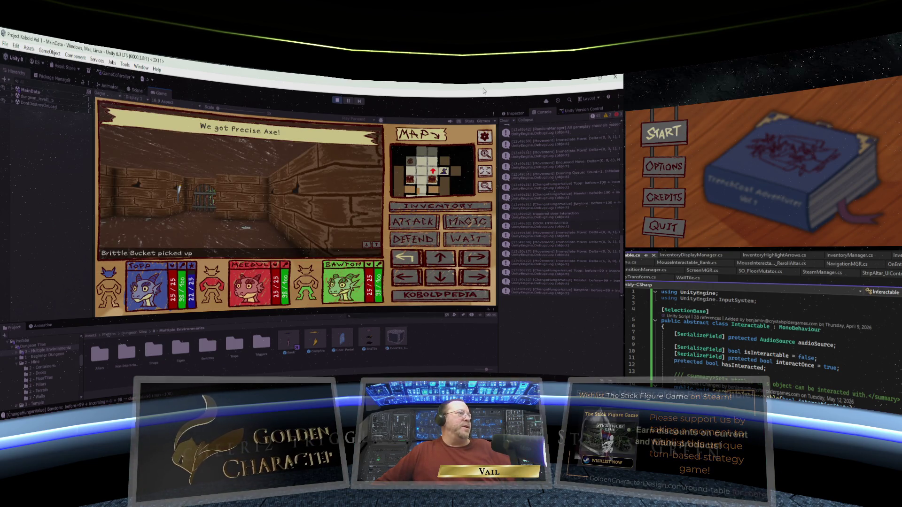
{"action": "key", "text": "a"}
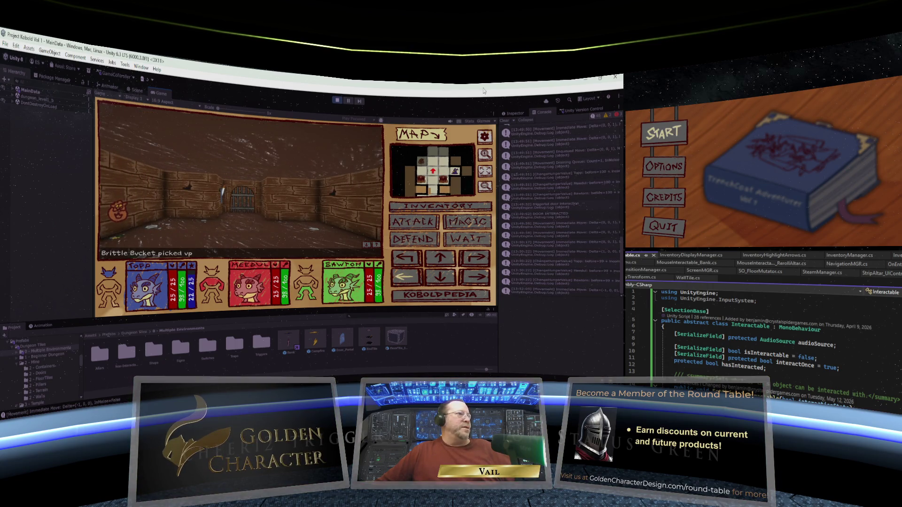
{"action": "key", "text": "q"}
{"action": "key", "text": "w"}
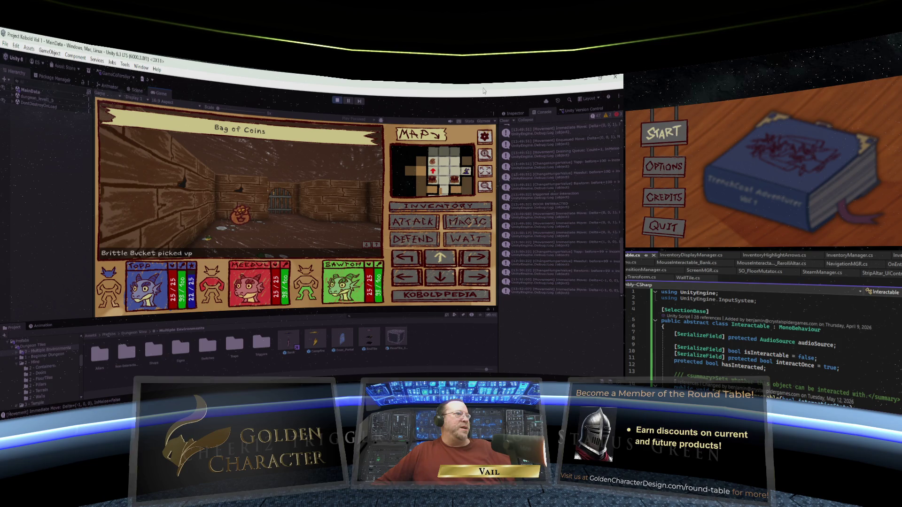
{"action": "key", "text": "s"}
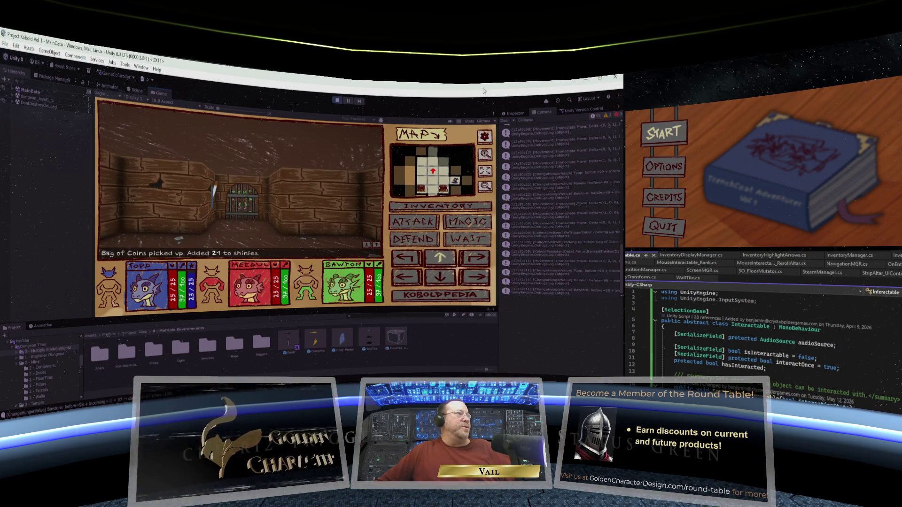
Turn to the barred gate and walk through it into the goblin's room.
{"action": "key", "text": "w"}
{"action": "key", "text": "q"}
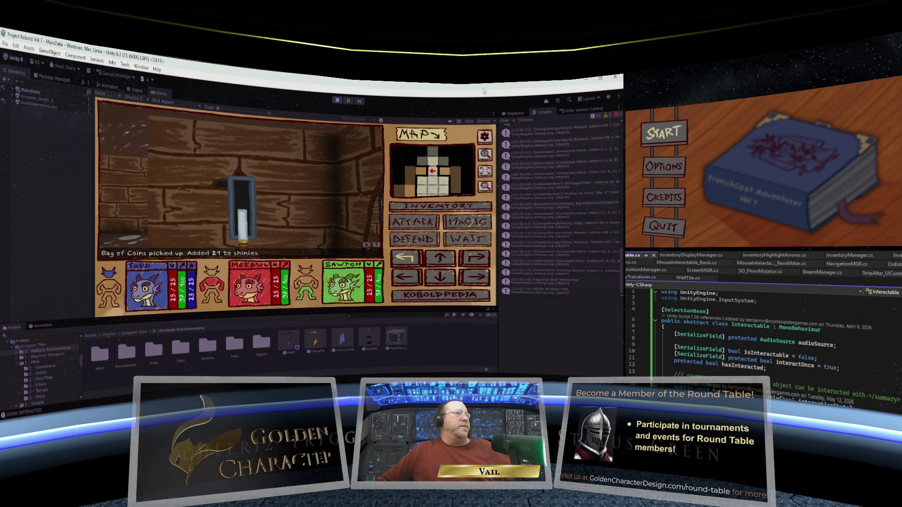
{"action": "key", "text": "e"}
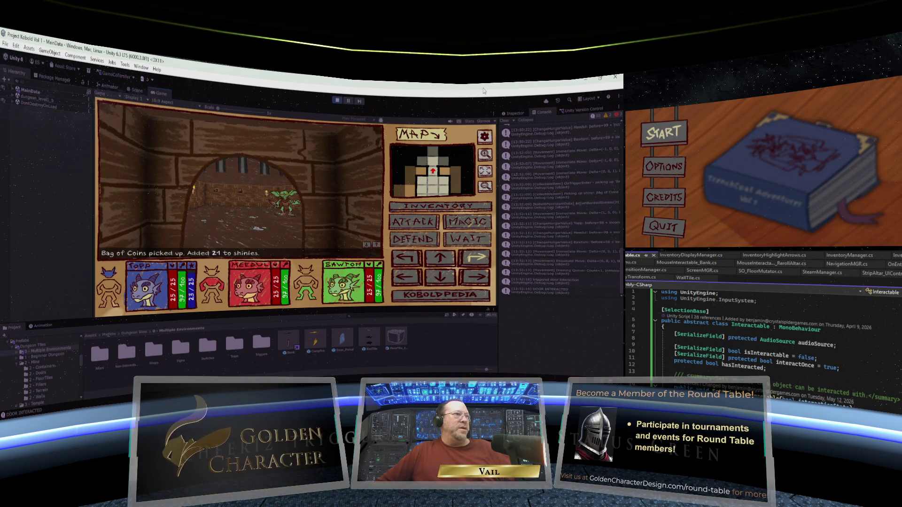
{"action": "key", "text": "w"}
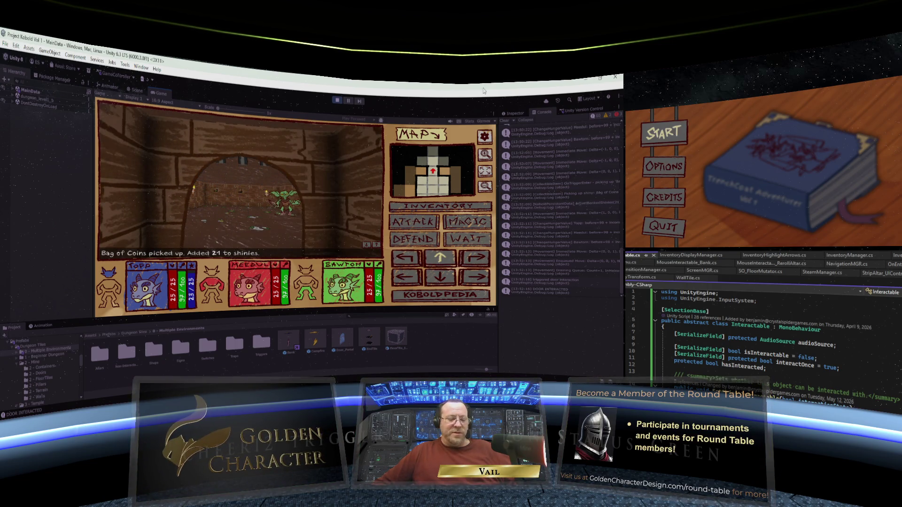
{"action": "key", "text": "w"}
{"action": "key", "text": "w"}
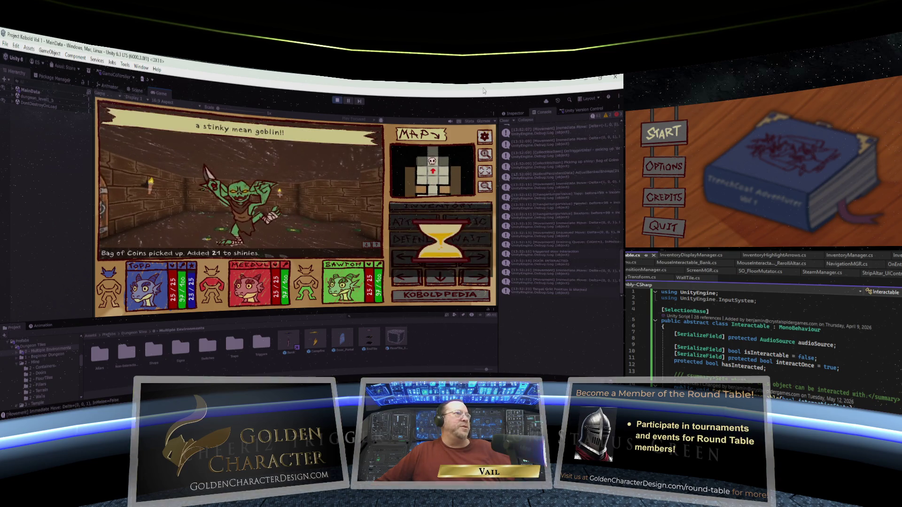
Strike the goblin three times until it falls, then pick up the Brittle Feather of Growth.
{"action": "key", "text": "1"}
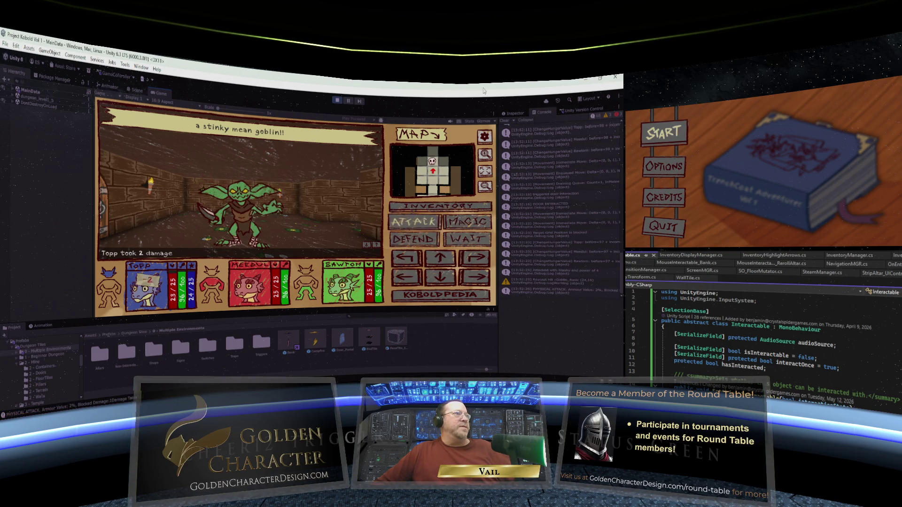
{"action": "key", "text": "1"}
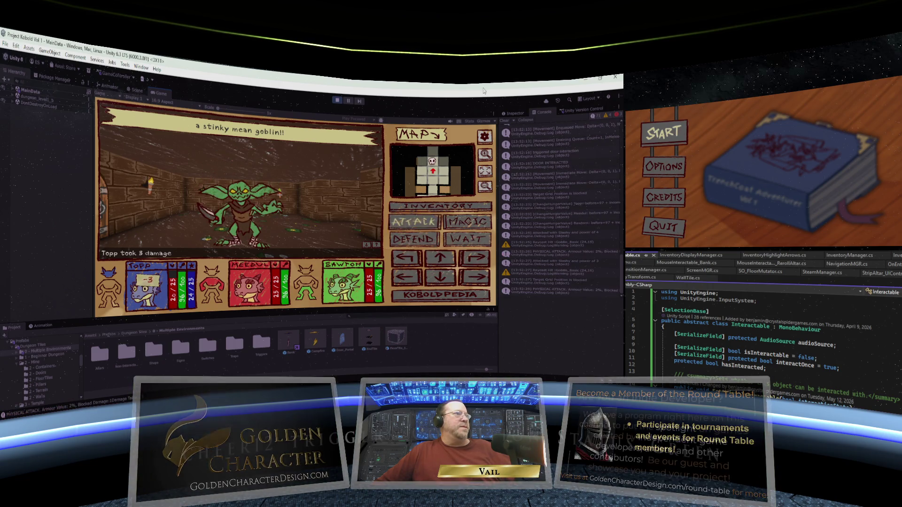
{"action": "key", "text": "1"}
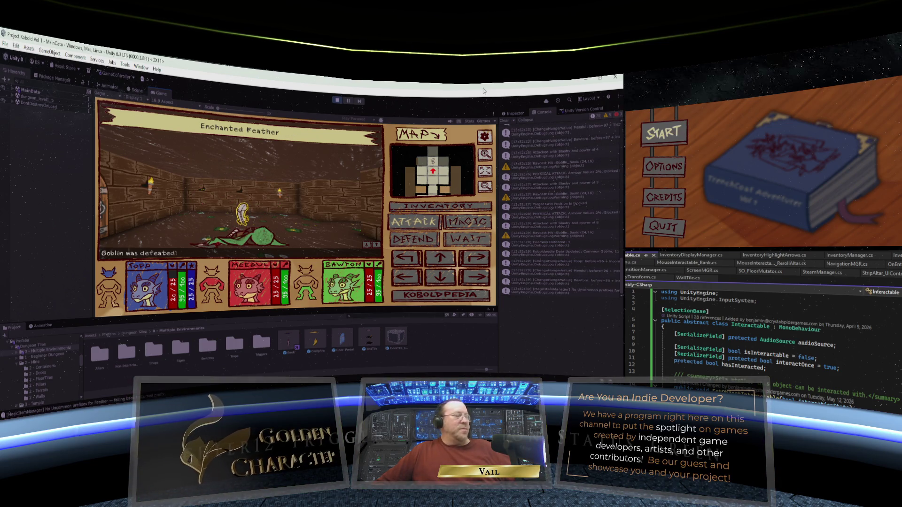
{"action": "key", "text": "space"}
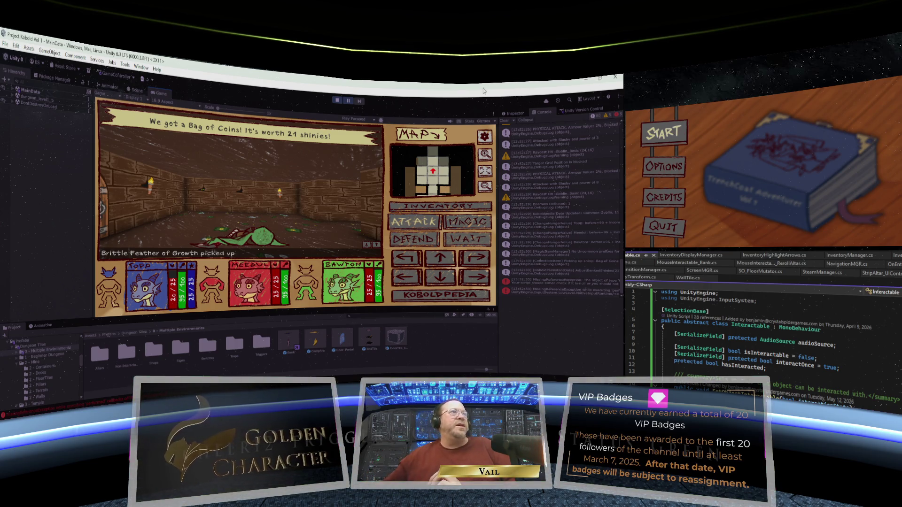
Read the stack traces of the last two MissingReferenceException entries, then pause the playtest.
{"action": "left_click", "coordinate": [579, 295]}
{"action": "left_click", "coordinate": [552, 283]}
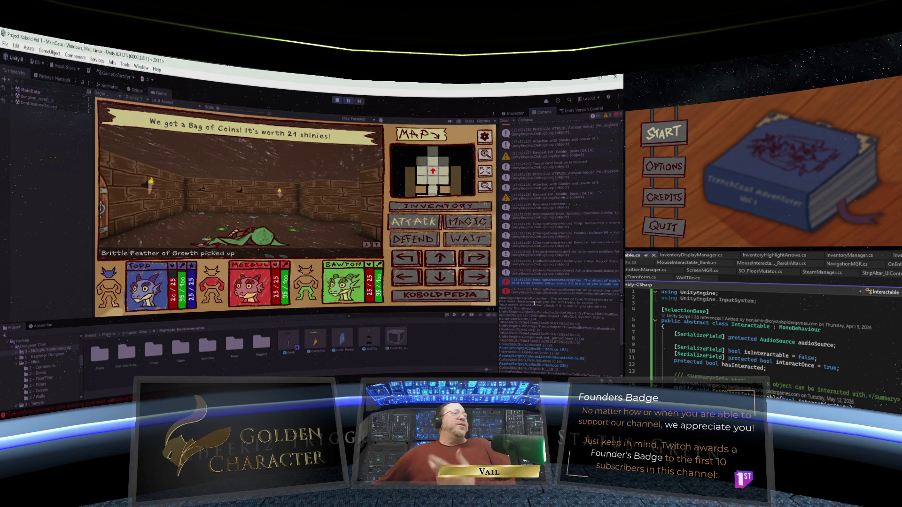
{"action": "left_click", "coordinate": [348, 100]}
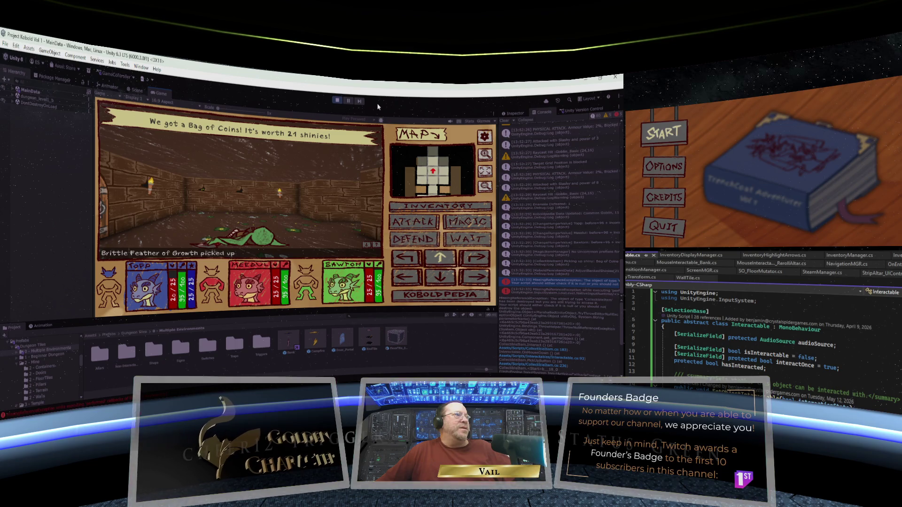
Step past the goblin's remains and turn around to face the wall with a door.
{"action": "key", "text": "w"}
{"action": "key", "text": "e"}
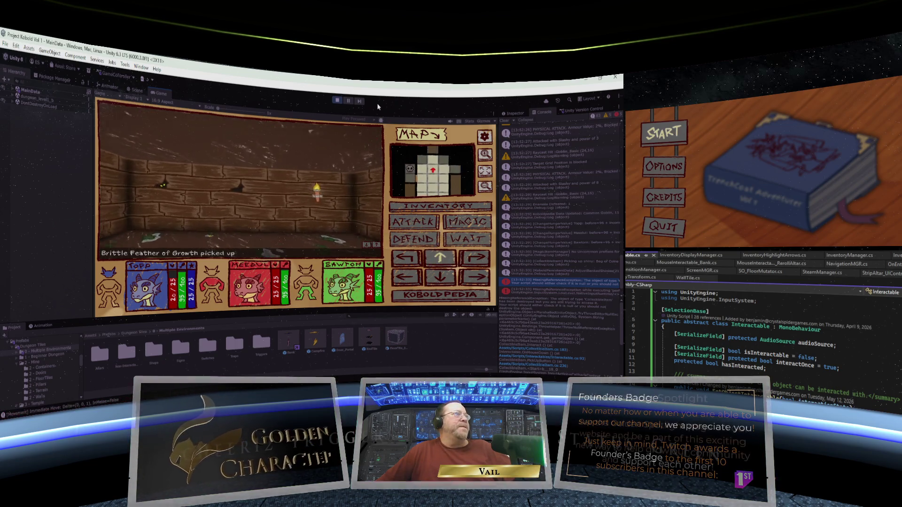
{"action": "key", "text": "e"}
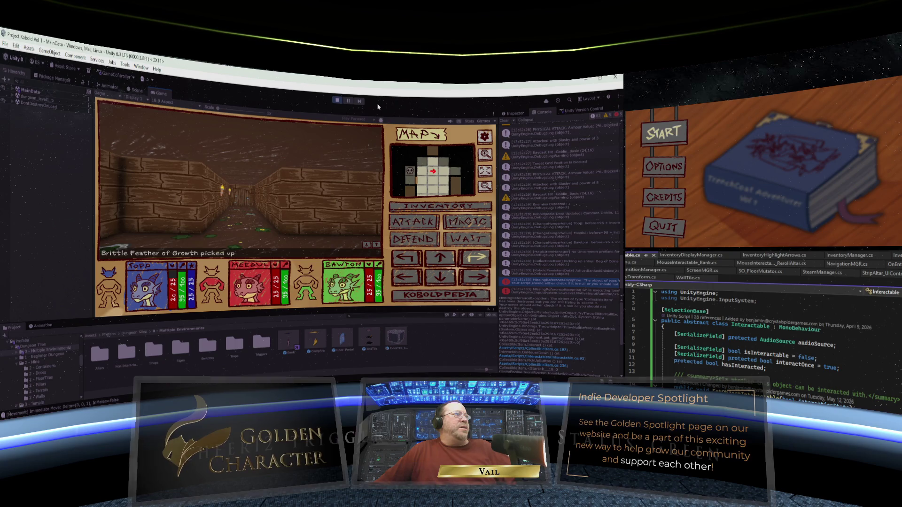
{"action": "key", "text": "e"}
{"action": "key", "text": "e"}
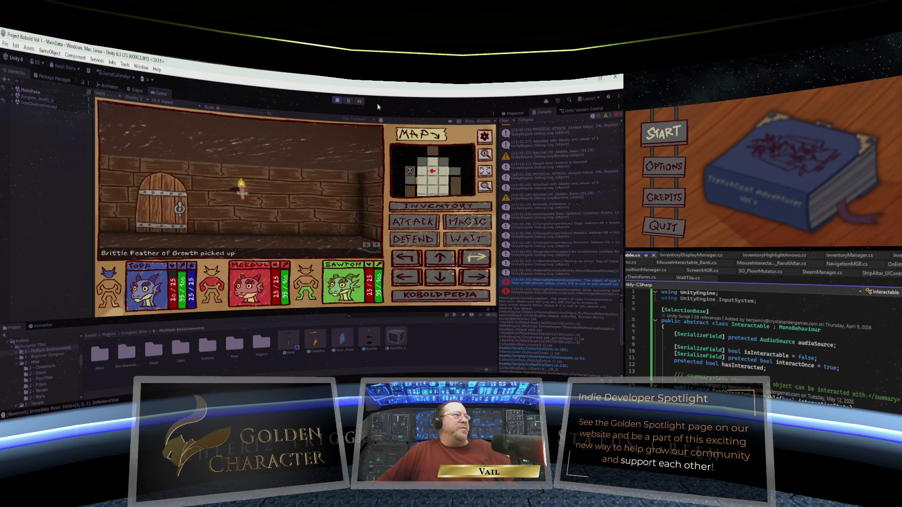
{"action": "key", "text": "w"}
Line the party up with the wooden door and open it.
{"action": "key", "text": "Left"}
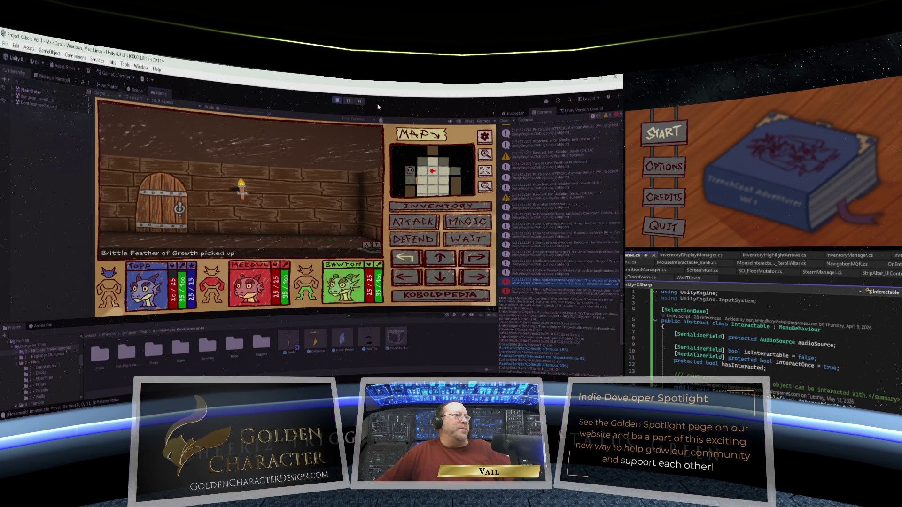
{"action": "key", "text": "Down"}
{"action": "key", "text": "Return"}
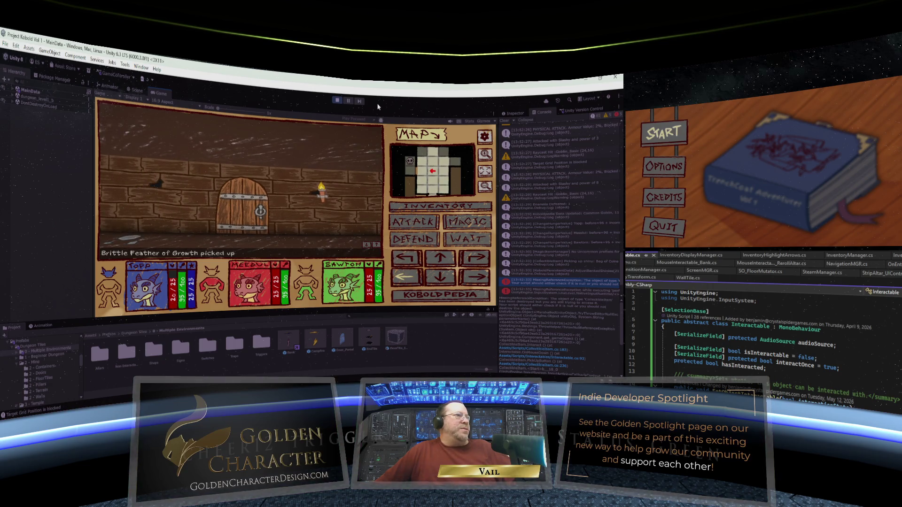
{"action": "key", "text": "w"}
{"action": "key", "text": "w"}
{"action": "key", "text": "w"}
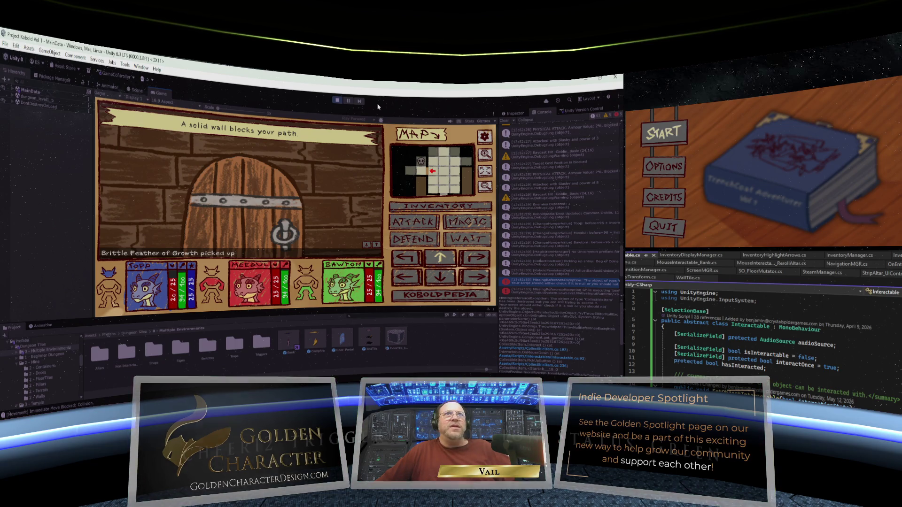
{"action": "key", "text": "e"}
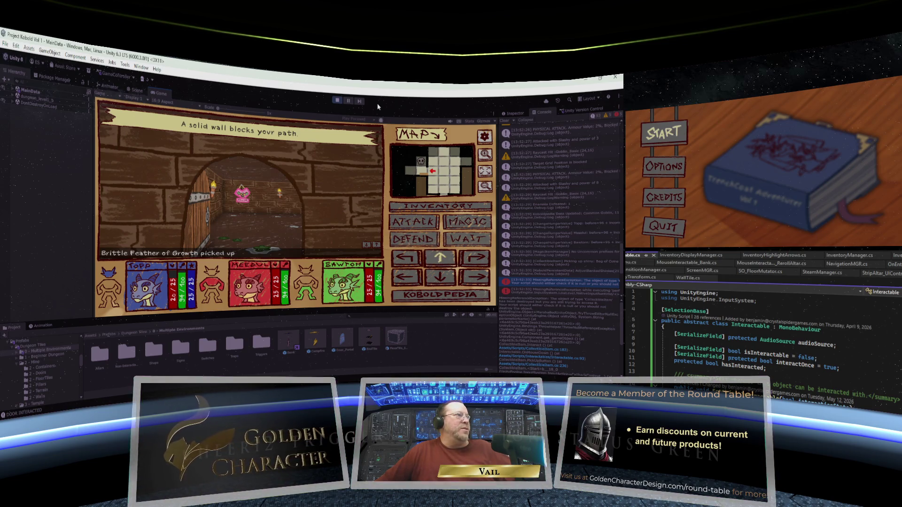
Walk into the corridor, attack the skeleton, then turn left and advance toward the door.
{"action": "key", "text": "w"}
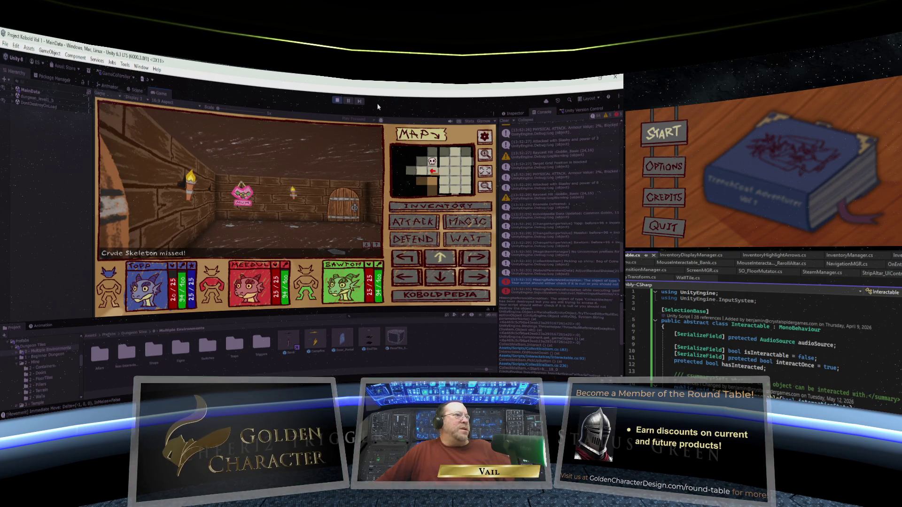
{"action": "key", "text": "e"}
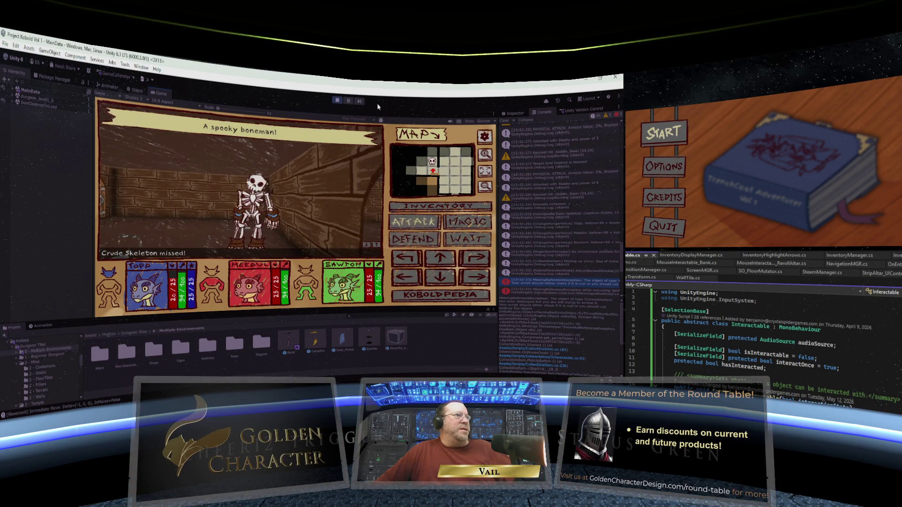
{"action": "key", "text": "space"}
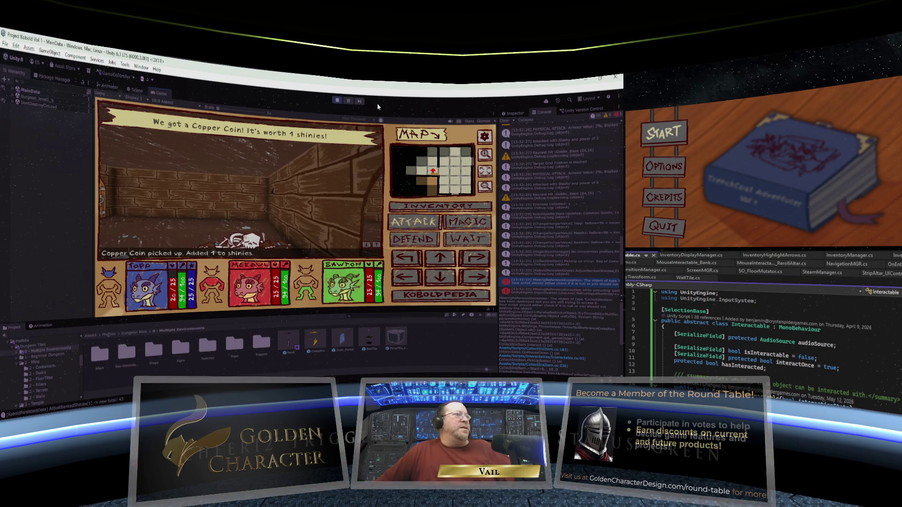
{"action": "key", "text": "w"}
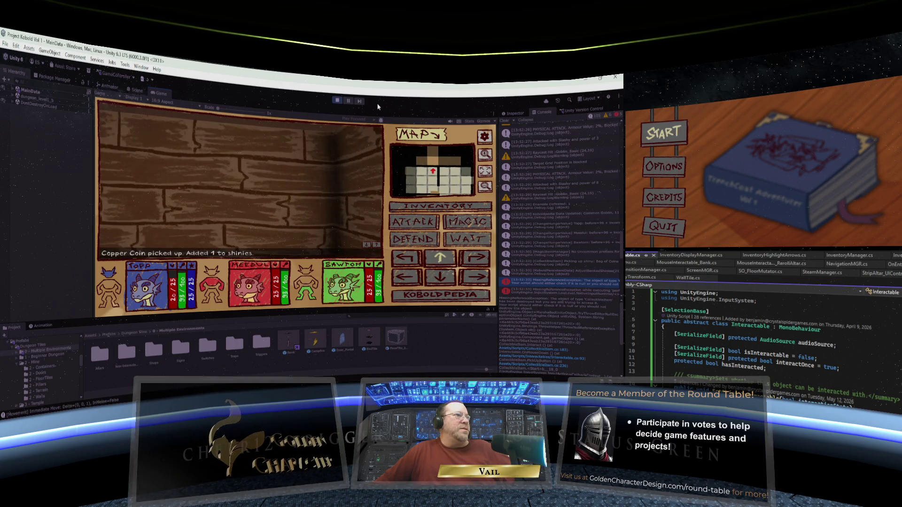
{"action": "key", "text": "q"}
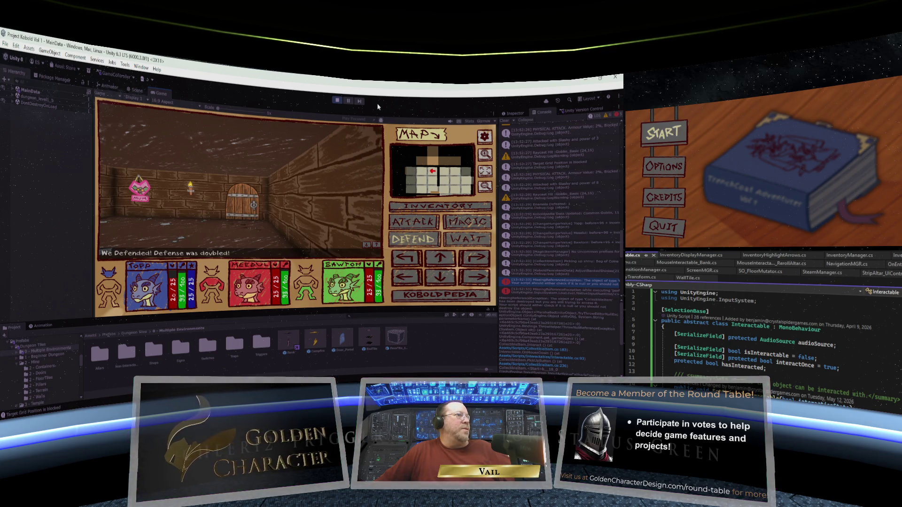
{"action": "key", "text": "w"}
{"action": "key", "text": "w"}
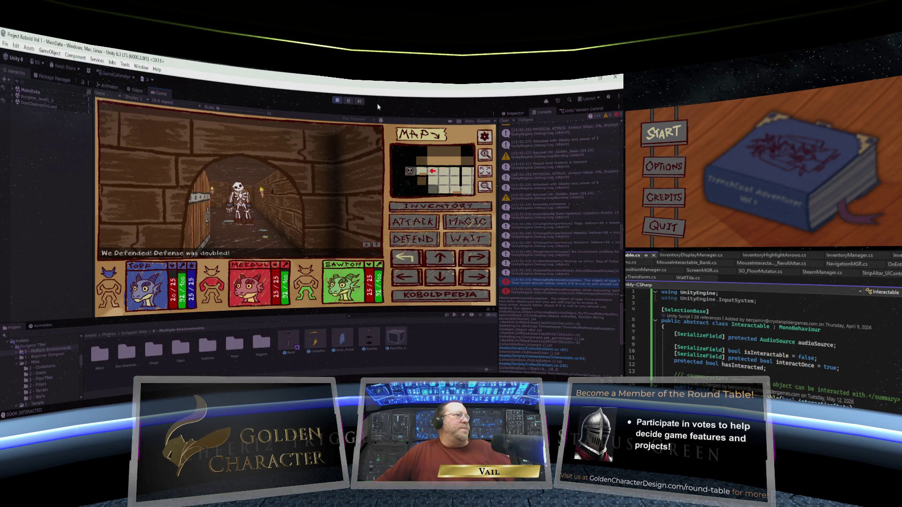
Defeat the Crude Skeleton with two attacks and step onto its Copper Coin for 1 shiny.
{"action": "key", "text": "w"}
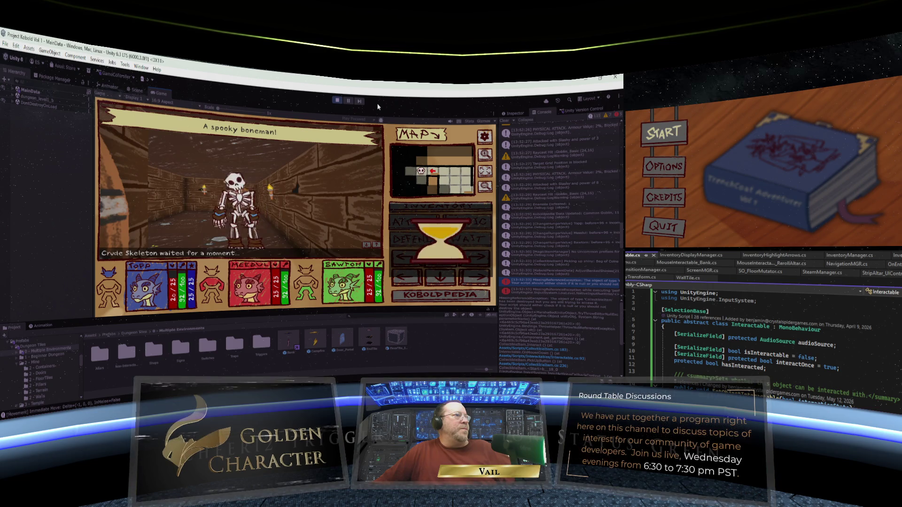
{"action": "key", "text": "1"}
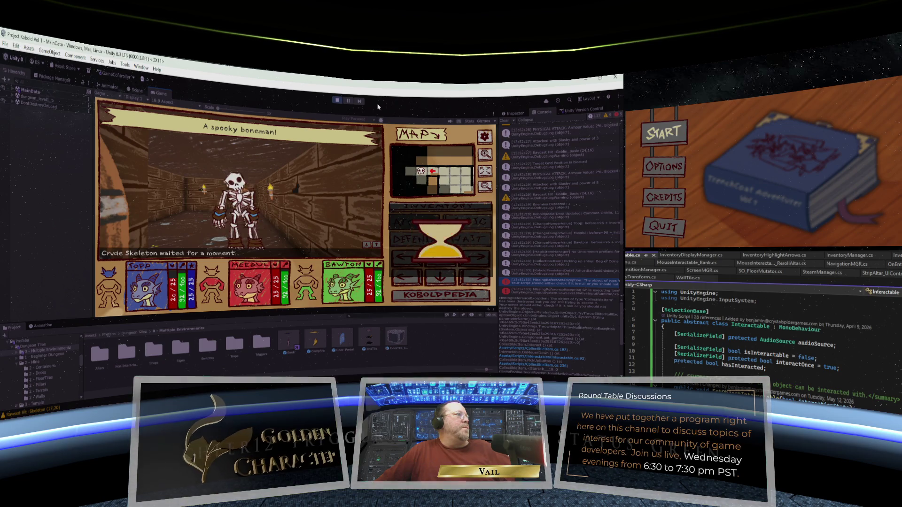
{"action": "key", "text": "1"}
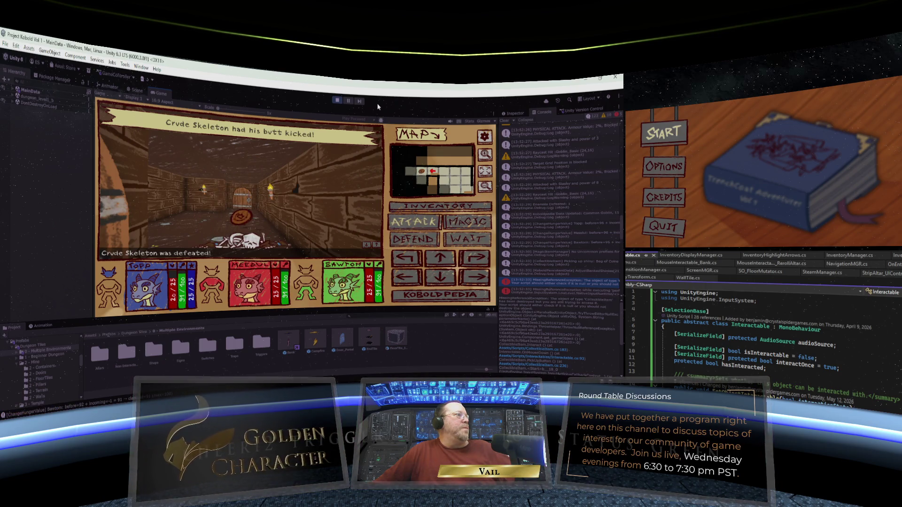
{"action": "key", "text": "w"}
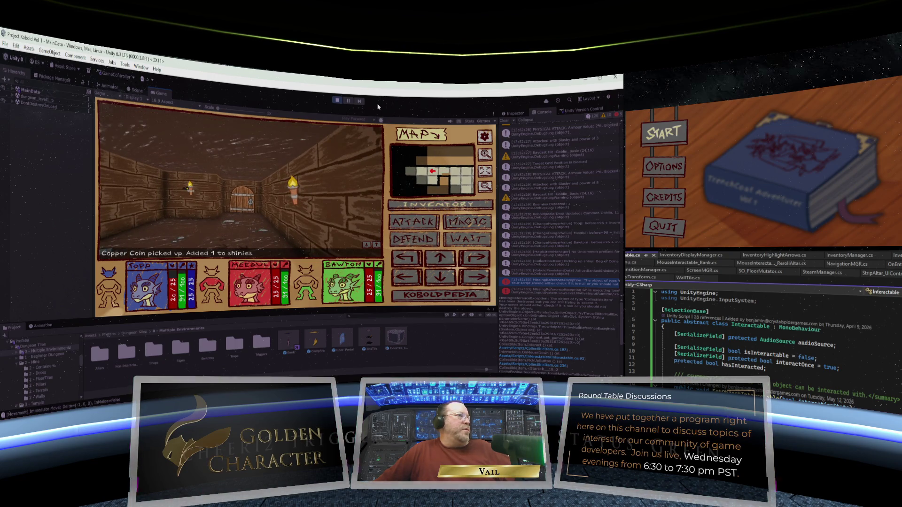
Open the far door and walk through into dungeon_level2_b.
{"action": "key", "text": "w"}
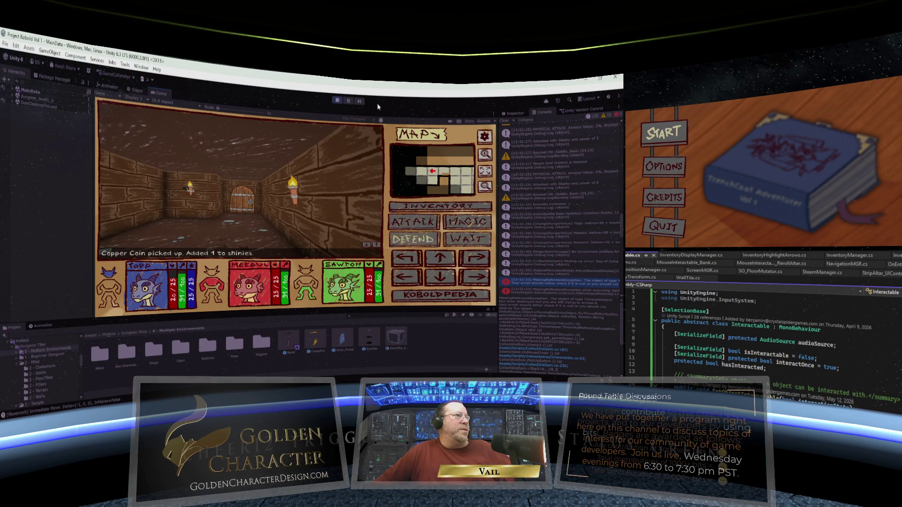
{"action": "key", "text": "w"}
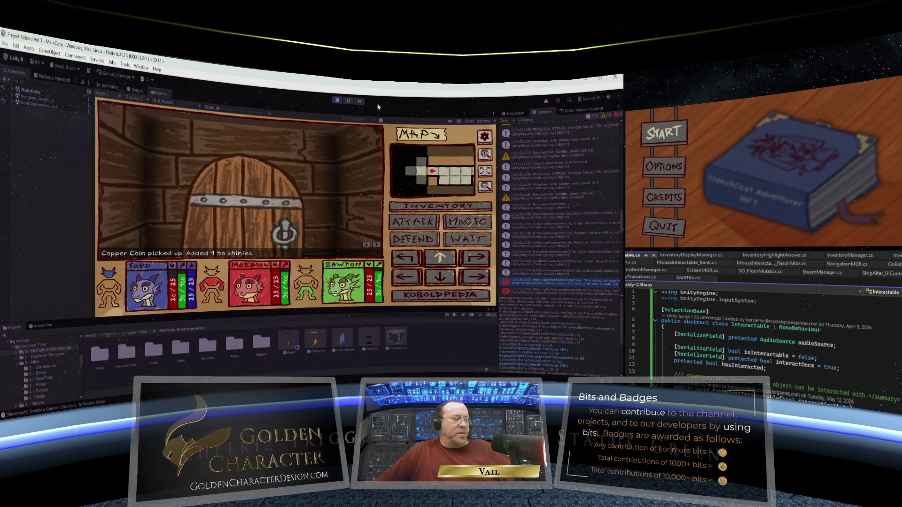
{"action": "key", "text": "w"}
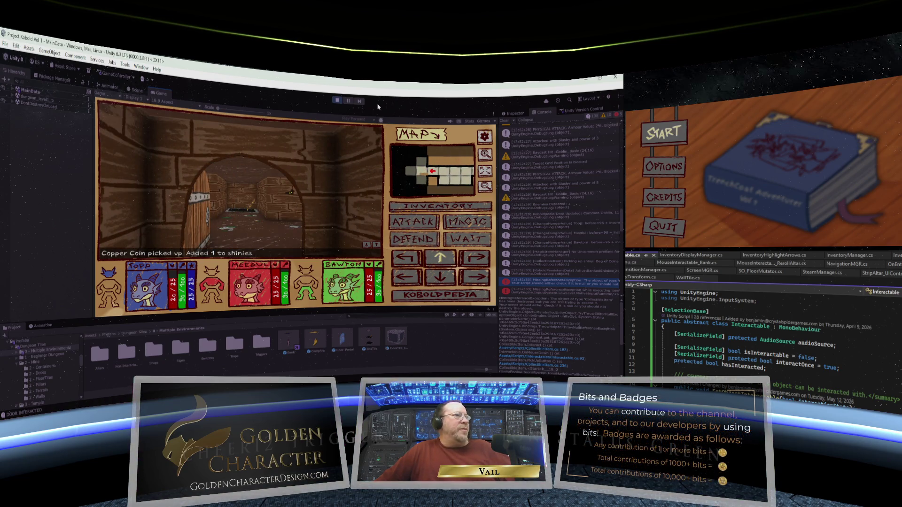
{"action": "key", "text": "w"}
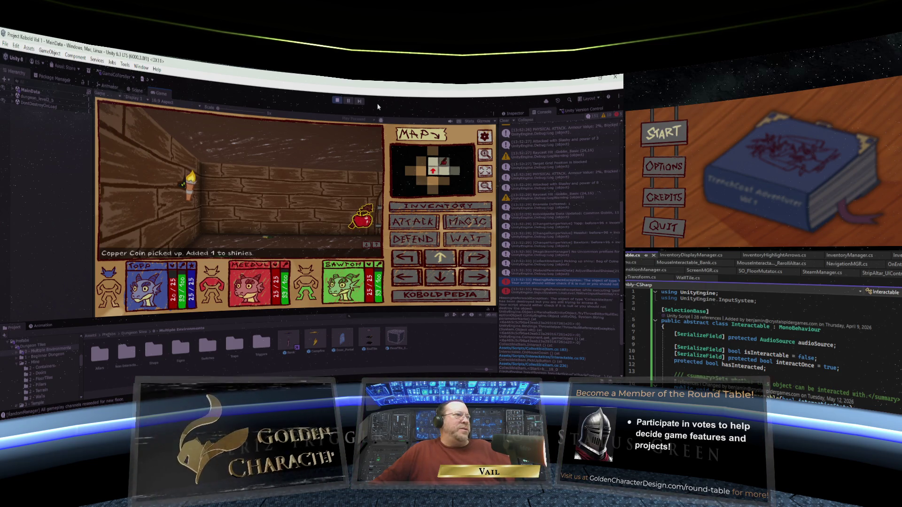
Pick up the Apple of Eagle Eyes and Brutal Club, open the wooden door, and approach the skeleton.
{"action": "key", "text": "w"}
{"action": "key", "text": "d"}
{"action": "key", "text": "d"}
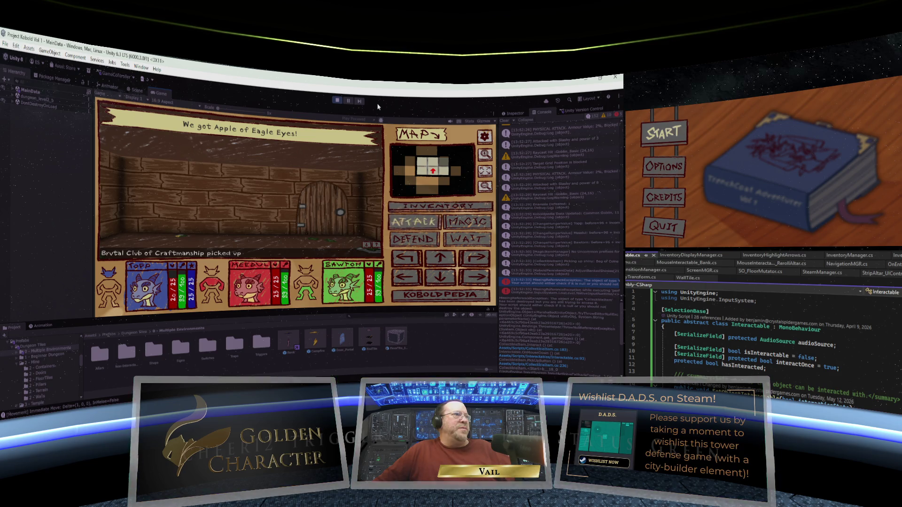
{"action": "key", "text": "w"}
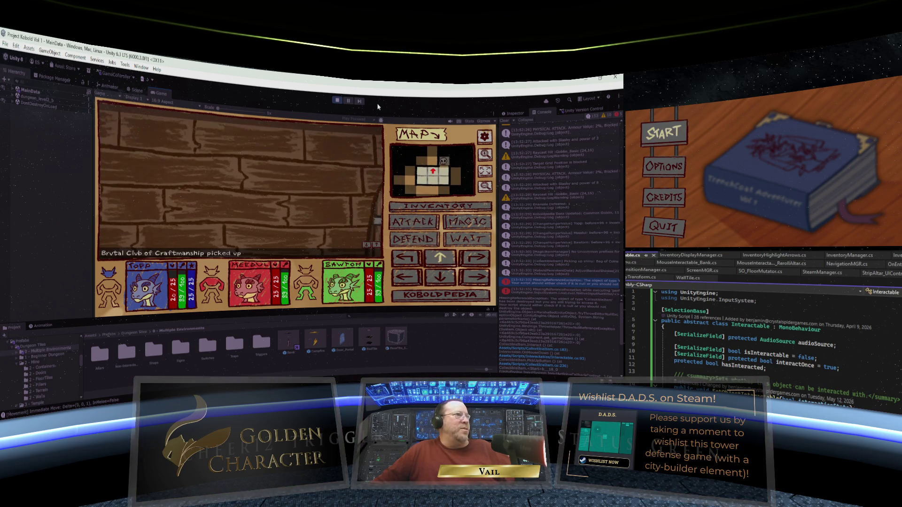
{"action": "key", "text": "d"}
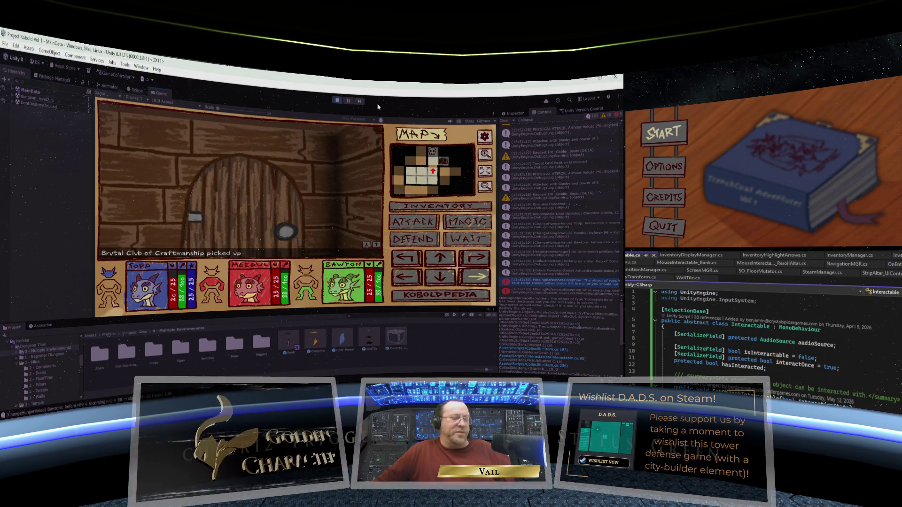
{"action": "key", "text": "e"}
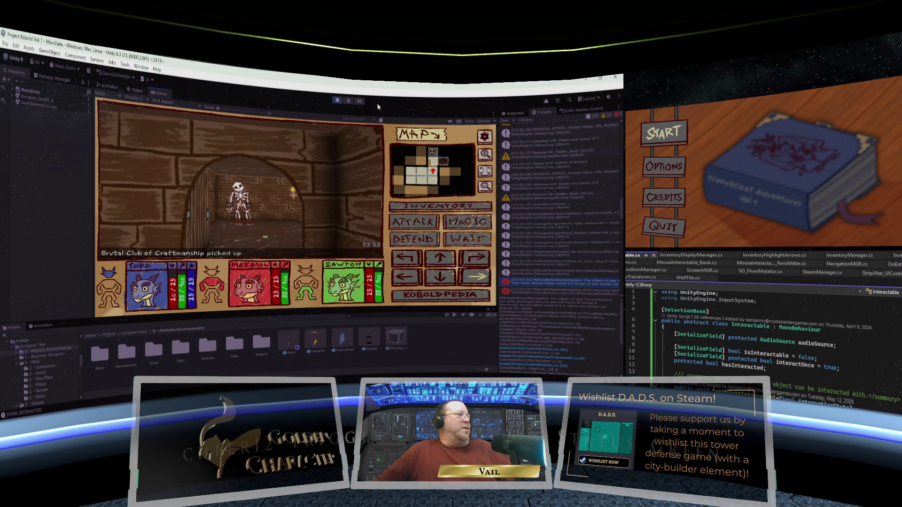
{"action": "key", "text": "w"}
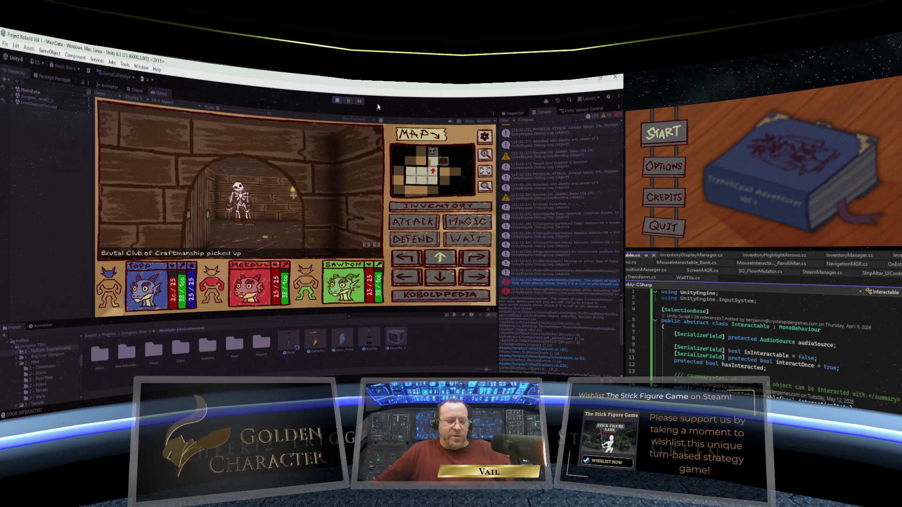
{"action": "key", "text": "w"}
{"action": "key", "text": "w"}
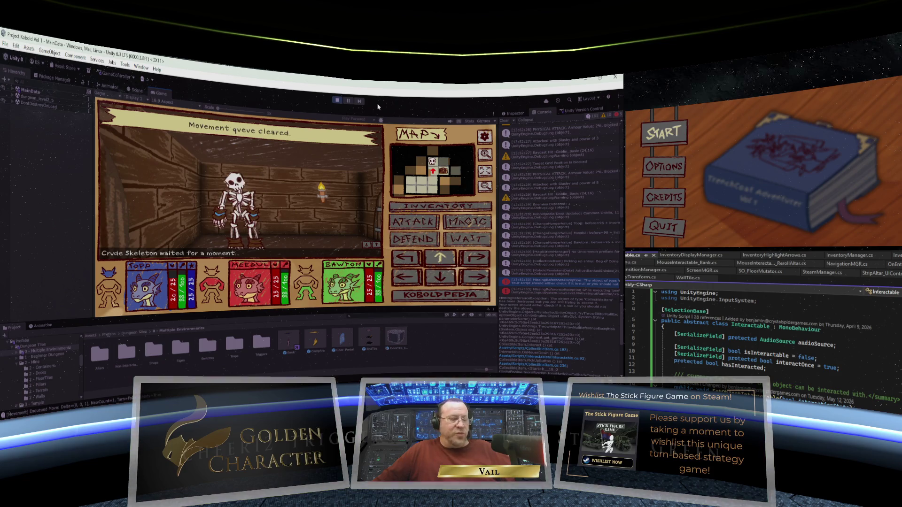
Kill the second Crude Skeleton, take its 5-shiny Silver Coin, and face the door and chest.
{"action": "key", "text": "space"}
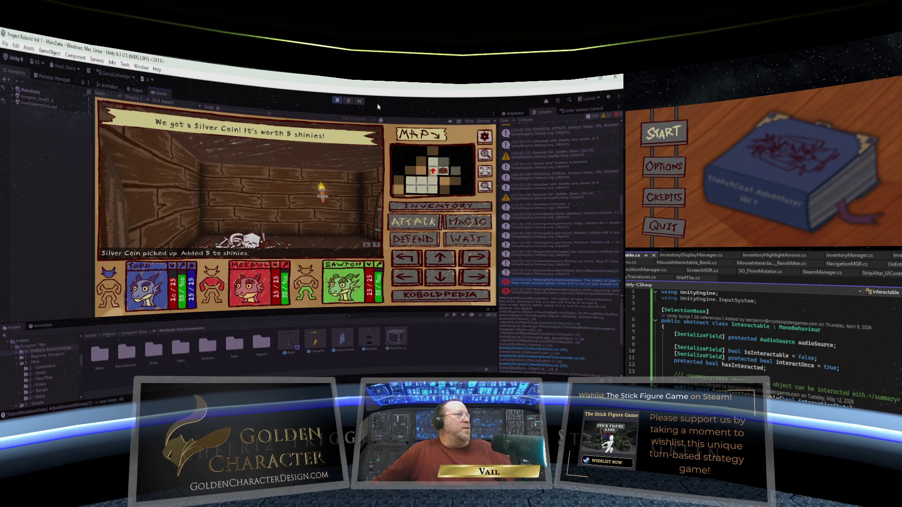
{"action": "key", "text": "w"}
{"action": "key", "text": "Up"}
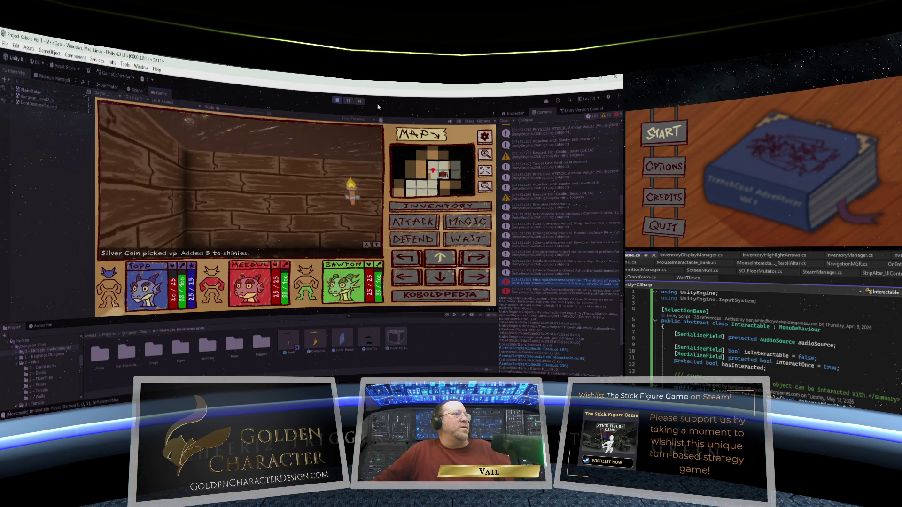
{"action": "key", "text": "Right"}
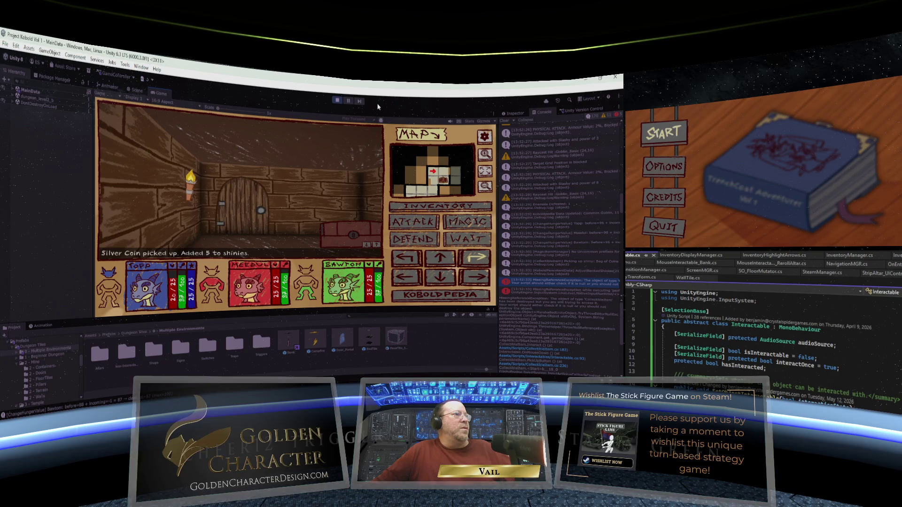
Open the chest to find a Left Heel refused by the full inventory, then open the inventory screen.
{"action": "key", "text": "Up"}
{"action": "key", "text": "Up"}
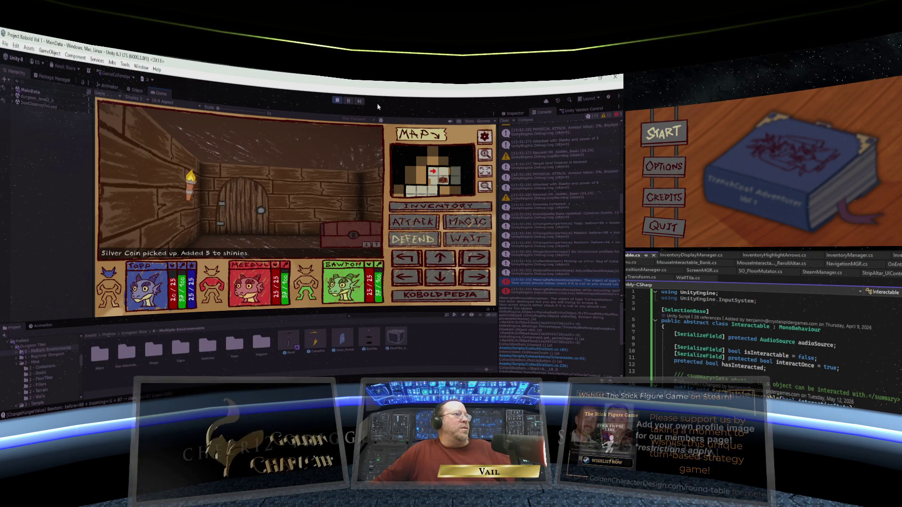
{"action": "key", "text": "Right"}
{"action": "key", "text": "Right"}
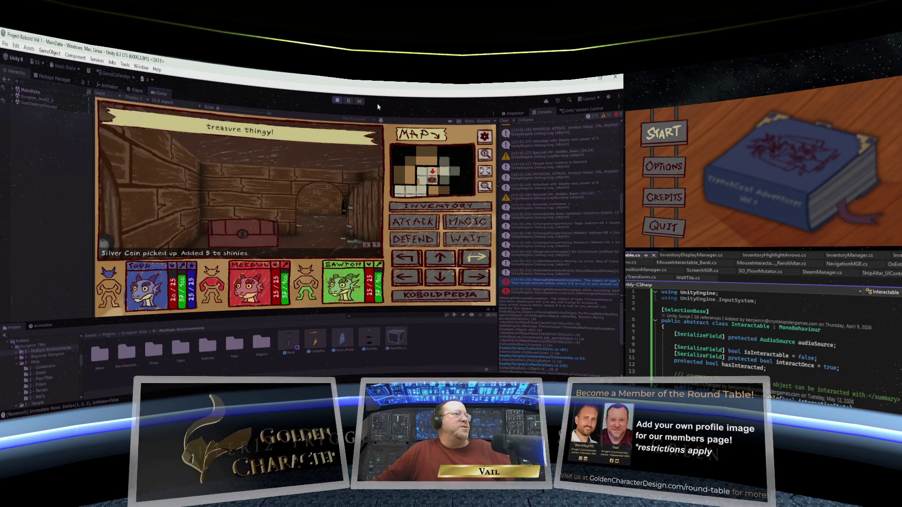
{"action": "key", "text": "space"}
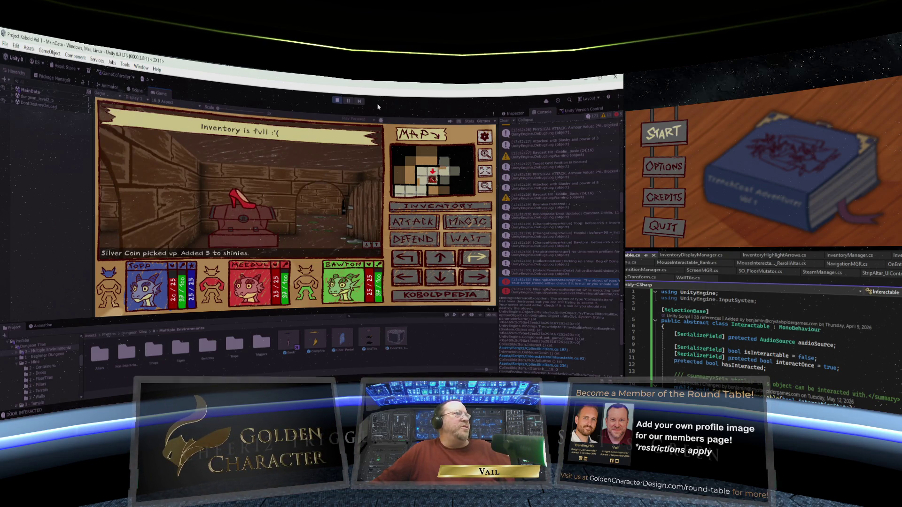
{"action": "key", "text": "Up"}
{"action": "key", "text": "Up"}
{"action": "key", "text": "Up"}
{"action": "key", "text": "space"}
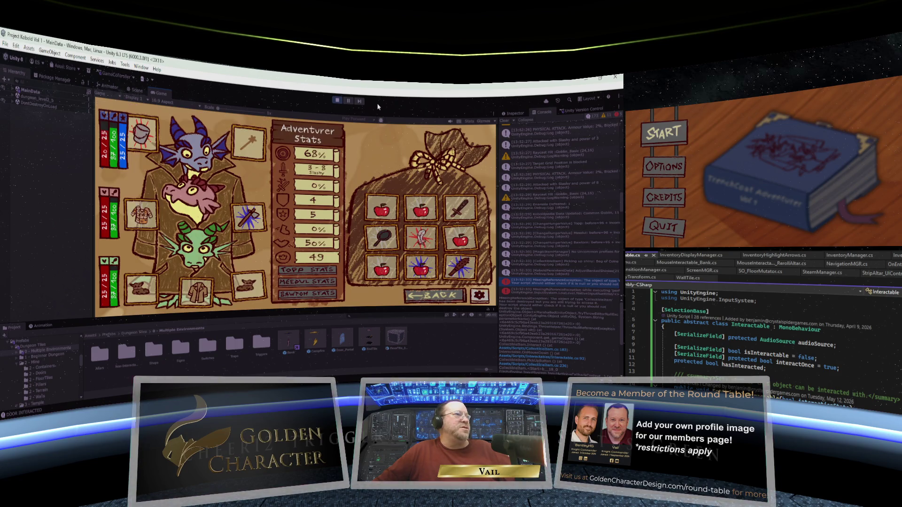
Compare the Brittle Feather of Growth and Brutal Club stats, then equip the Sword on the kobold.
{"action": "key", "text": "Up"}
{"action": "key", "text": "Left"}
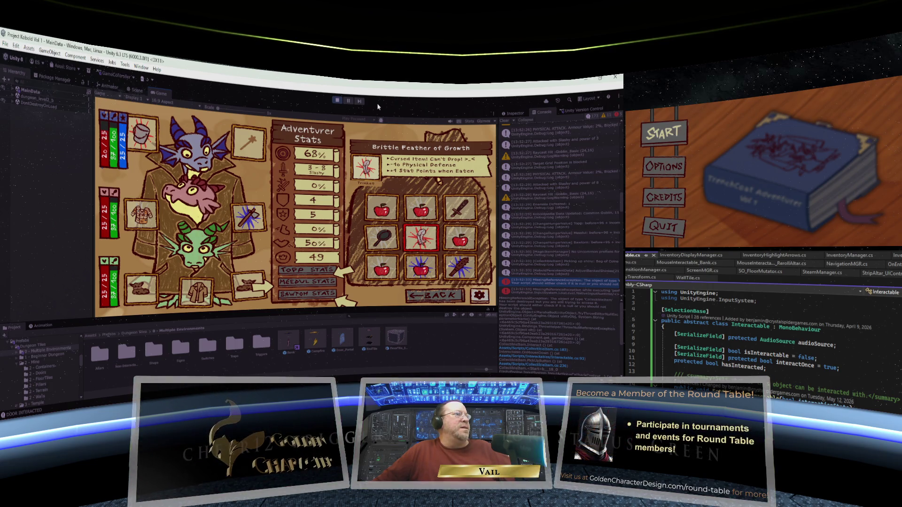
{"action": "key", "text": "Down"}
{"action": "key", "text": "Right"}
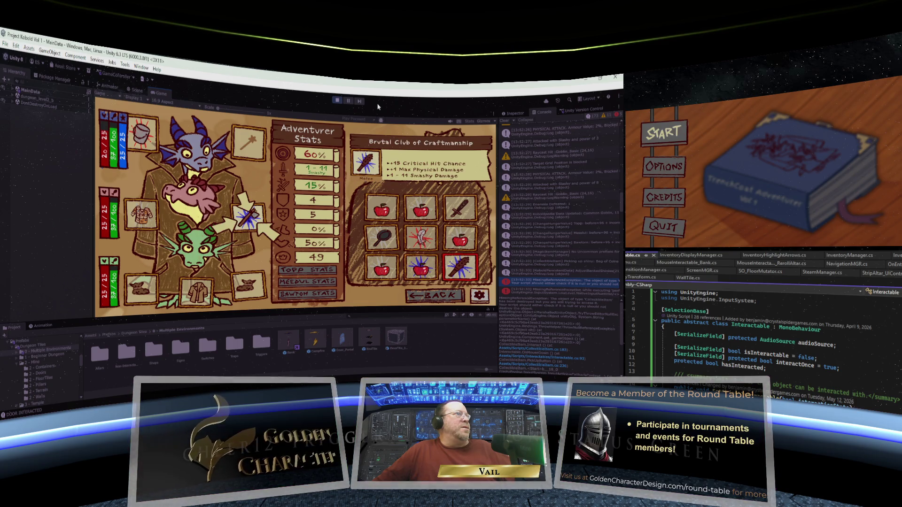
{"action": "key", "text": "Left"}
{"action": "key", "text": "Up"}
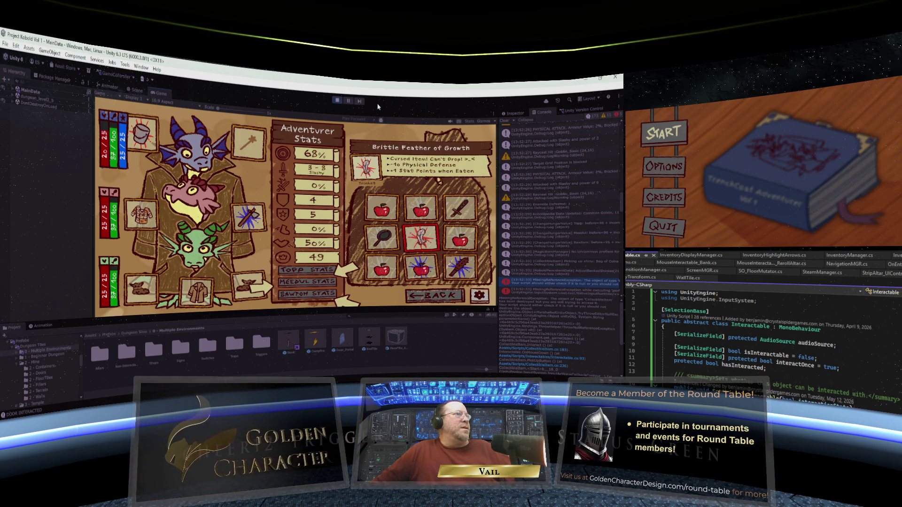
{"action": "key", "text": "Right"}
{"action": "key", "text": "Up"}
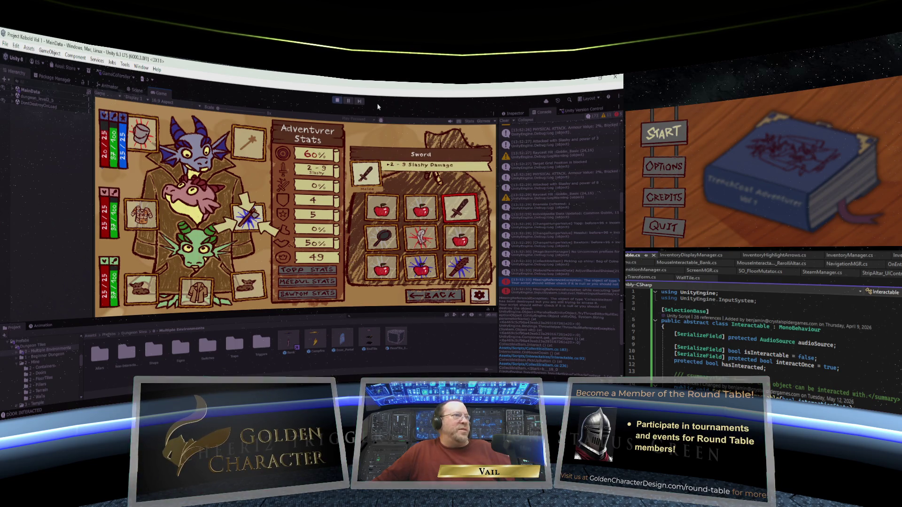
{"action": "key", "text": "Return"}
Inspect the apples, Apple of Eagle Eyes and Jagged Pan in the bag, then return to the dungeon.
{"action": "key", "text": "Left"}
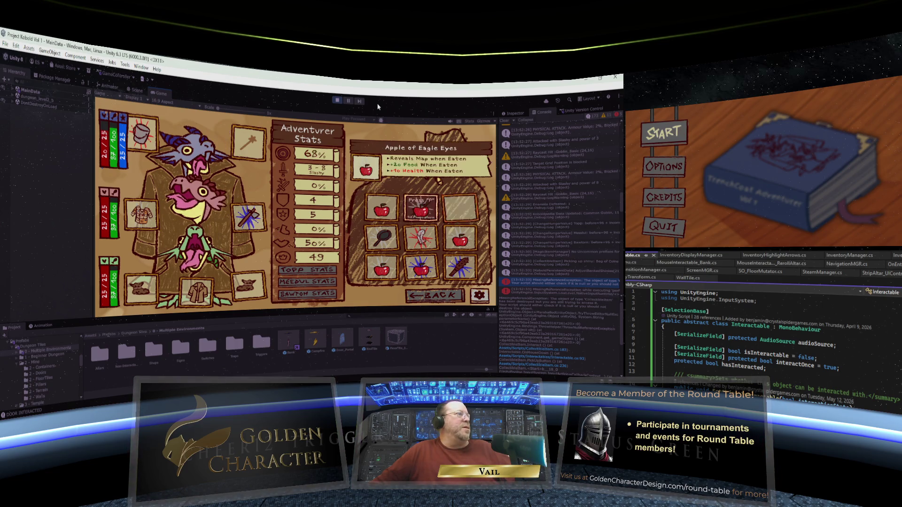
{"action": "key", "text": "Left"}
{"action": "key", "text": "Left"}
{"action": "key", "text": "Left"}
{"action": "key", "text": "Left"}
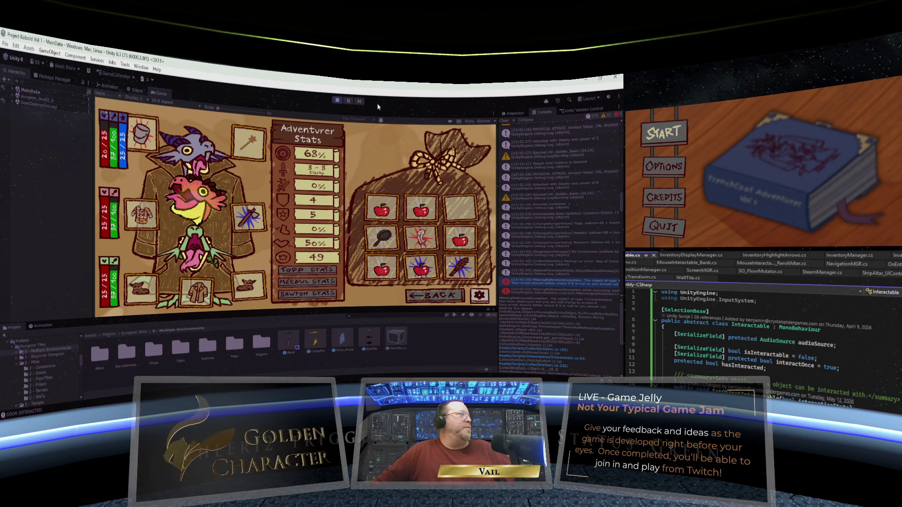
{"action": "key", "text": "Right"}
{"action": "key", "text": "Down"}
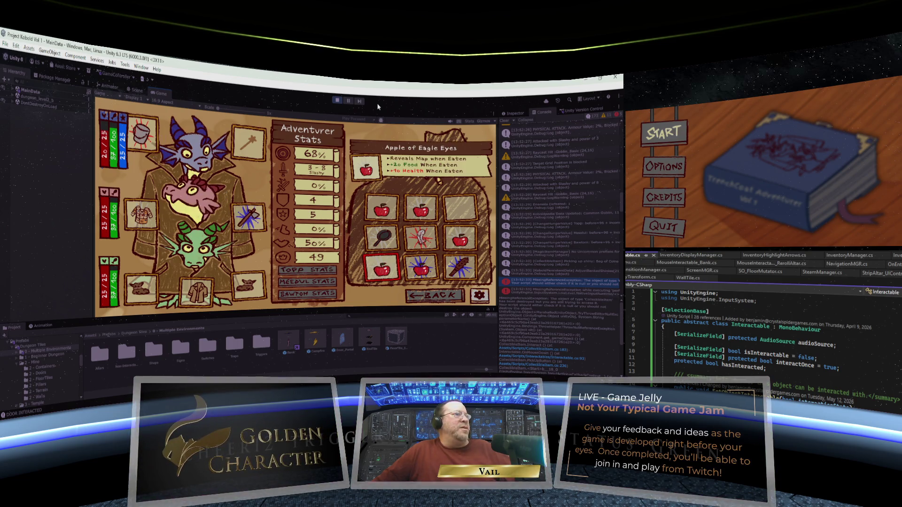
{"action": "key", "text": "Right"}
{"action": "key", "text": "Up"}
{"action": "key", "text": "Left"}
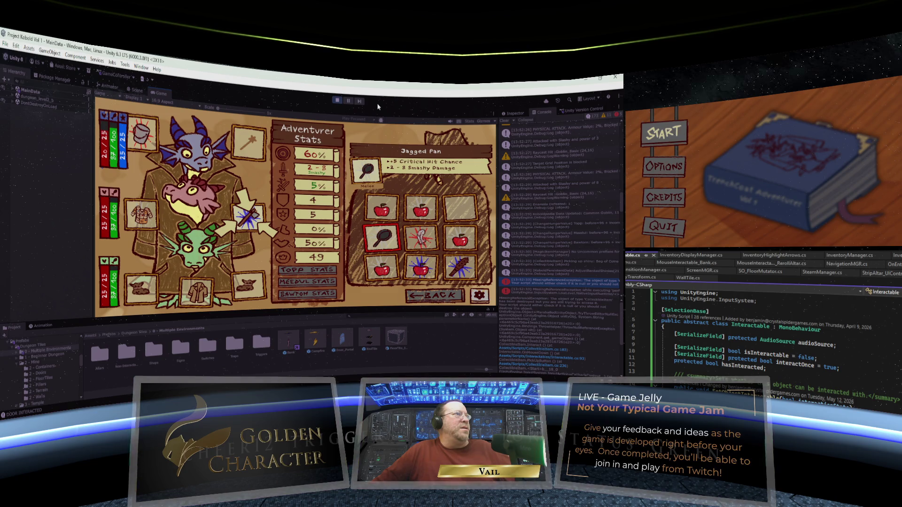
{"action": "key", "text": "Right"}
{"action": "key", "text": "Right"}
{"action": "key", "text": "Right"}
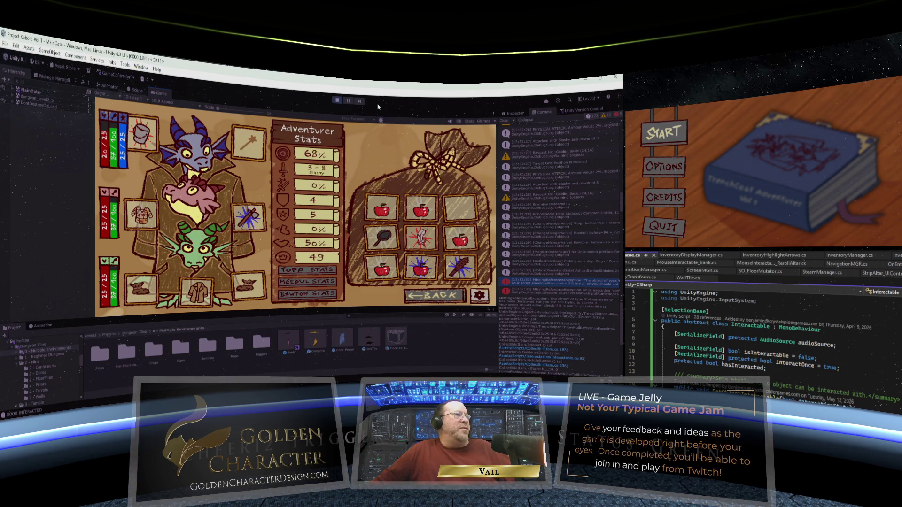
{"action": "key", "text": "Escape"}
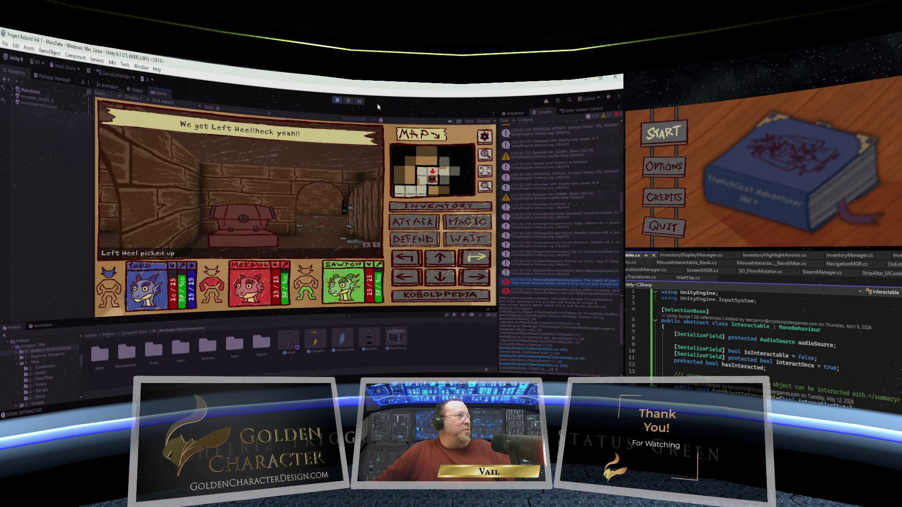
Reopen the inventory, take the Left Heel, and put it in the kobold's foot slot.
{"action": "key", "text": "Left"}
{"action": "key", "text": "Left"}
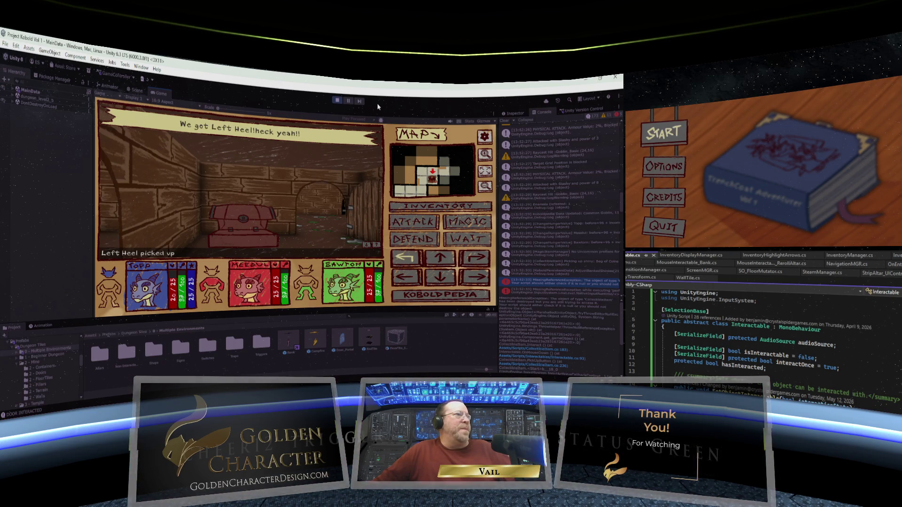
{"action": "key", "text": "Up"}
{"action": "key", "text": "Up"}
{"action": "key", "text": "Return"}
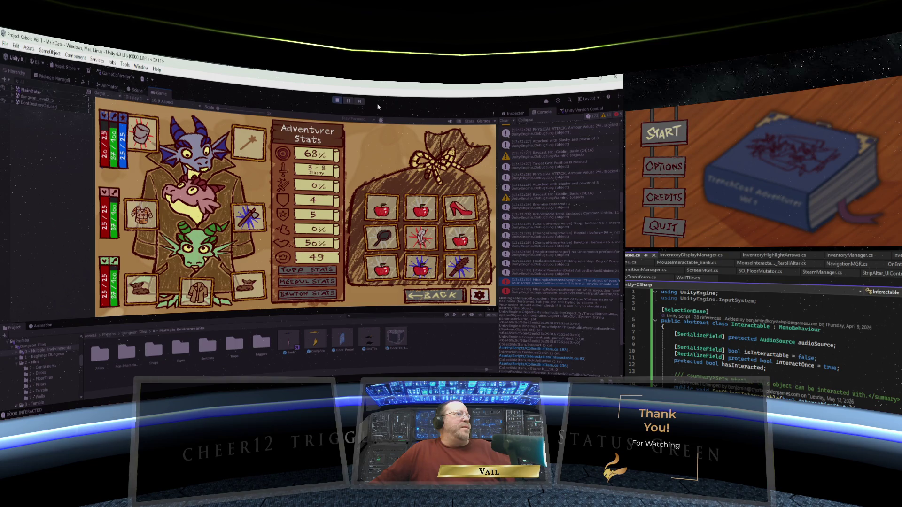
{"action": "key", "text": "Right"}
{"action": "key", "text": "Up"}
{"action": "key", "text": "Up"}
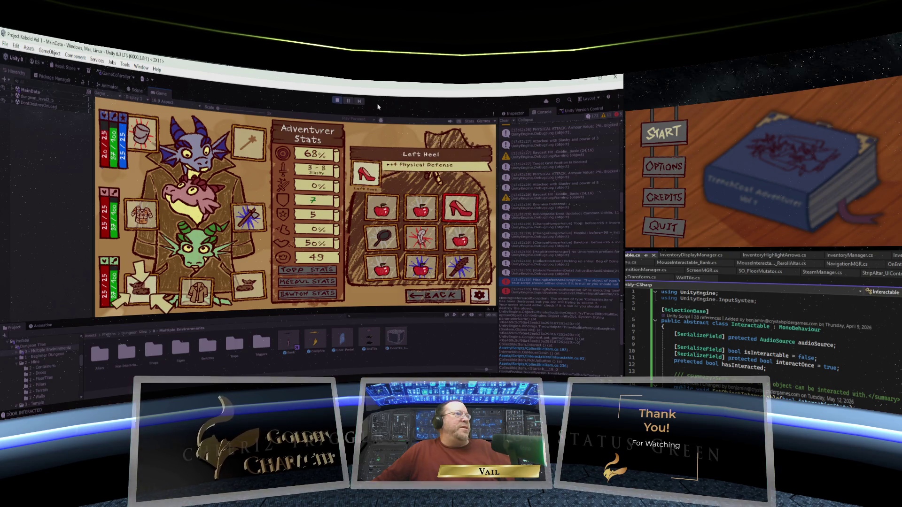
{"action": "key", "text": "Return"}
{"action": "key", "text": "Left"}
{"action": "key", "text": "Left"}
{"action": "key", "text": "Left"}
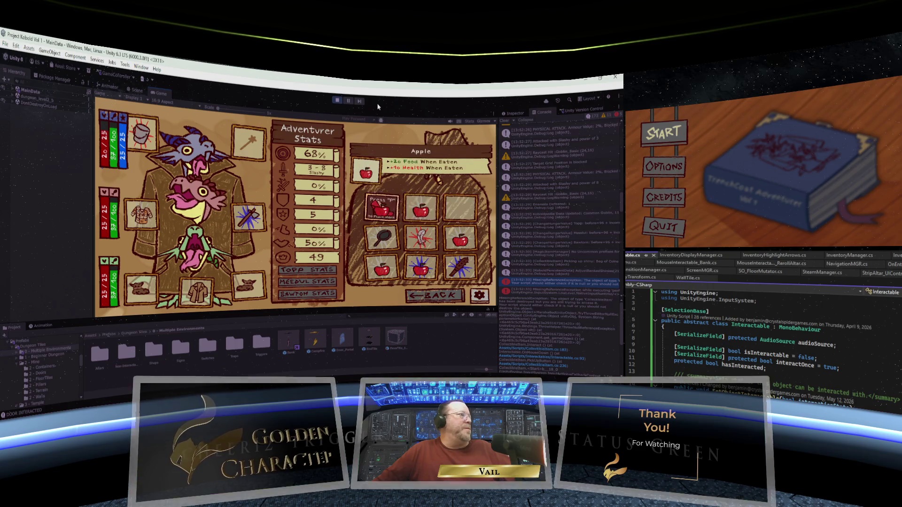
{"action": "key", "text": "Left"}
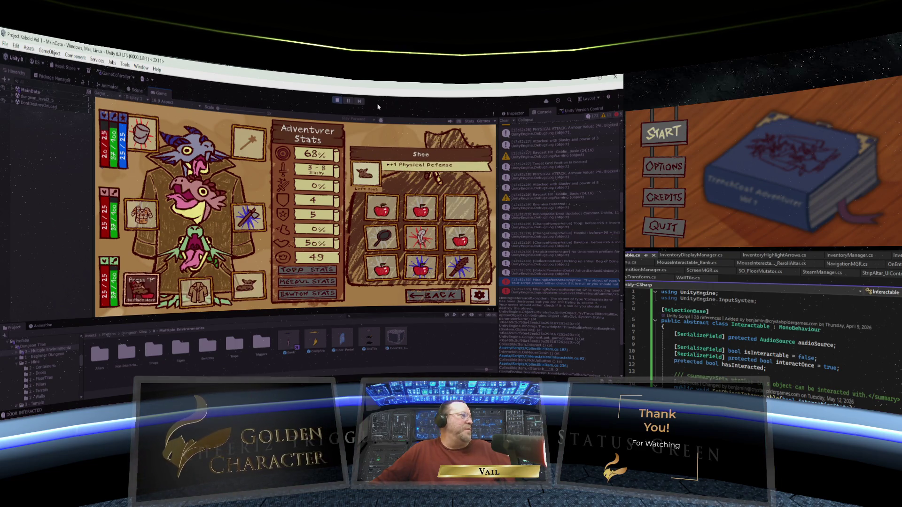
{"action": "key", "text": "p"}
Feed the old Shoe to Bawtom for 15 Hunger and close the inventory.
{"action": "key", "text": "Right"}
{"action": "key", "text": "Right"}
{"action": "key", "text": "Right"}
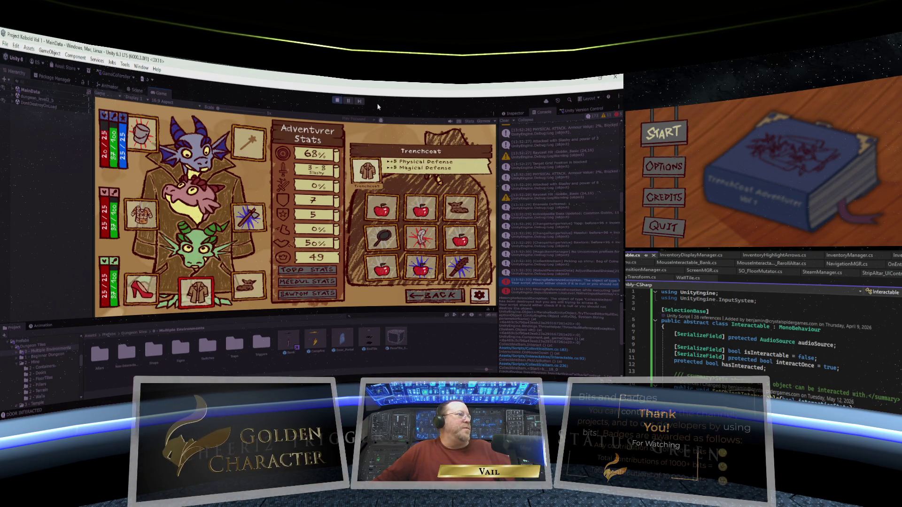
{"action": "key", "text": "Up"}
{"action": "key", "text": "Up"}
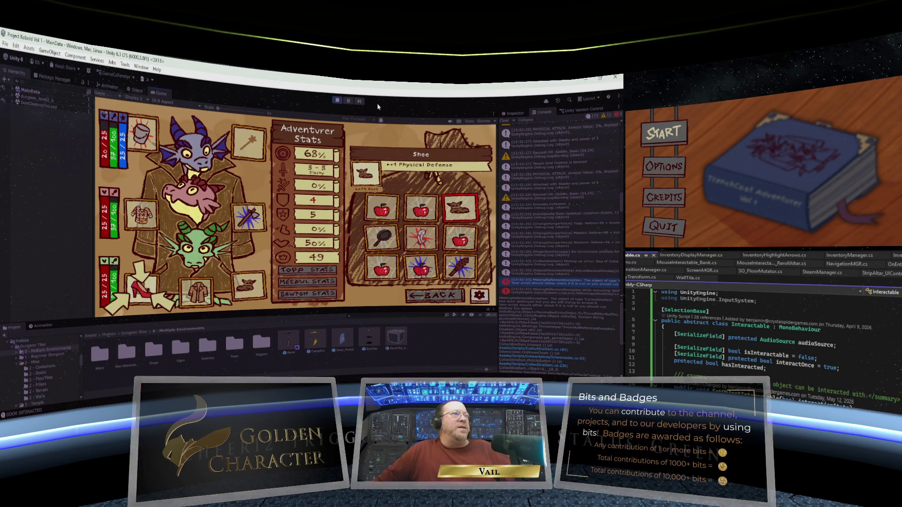
{"action": "key", "text": "Return"}
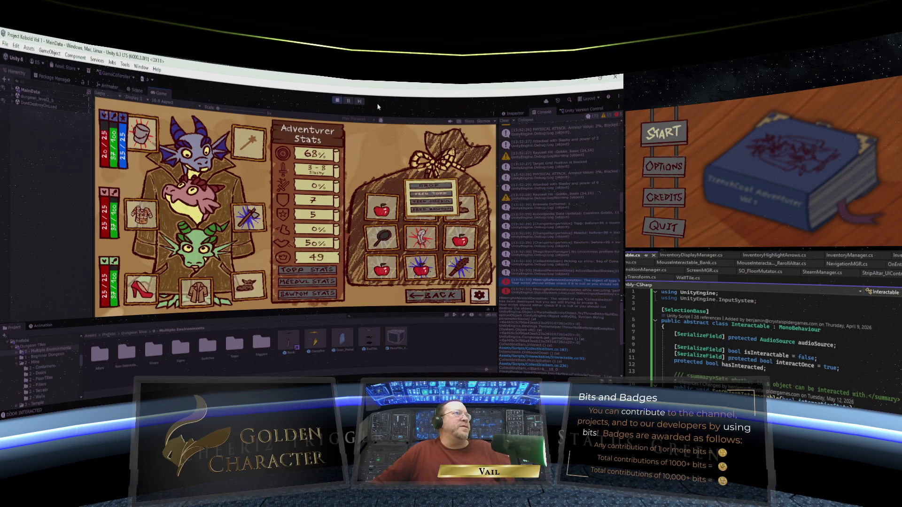
{"action": "key", "text": "Down"}
{"action": "key", "text": "Down"}
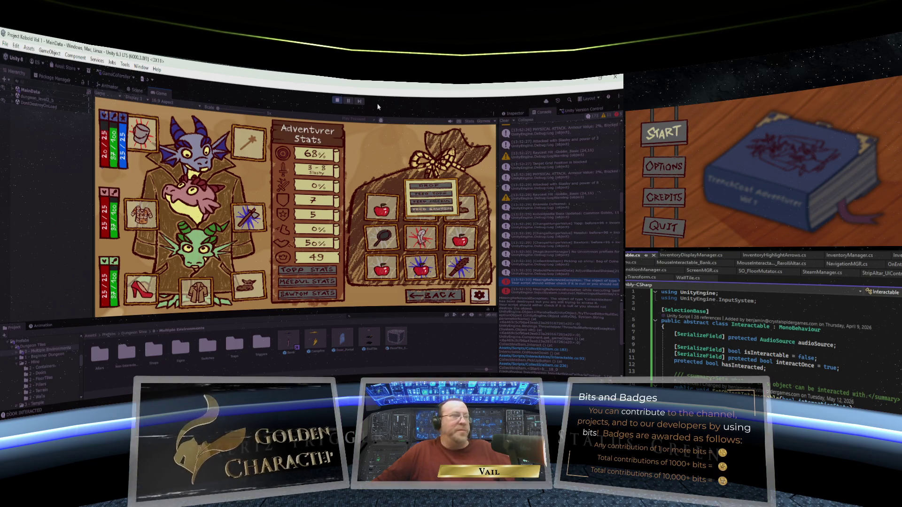
{"action": "key", "text": "Return"}
{"action": "key", "text": "Down"}
{"action": "key", "text": "Down"}
{"action": "key", "text": "Down"}
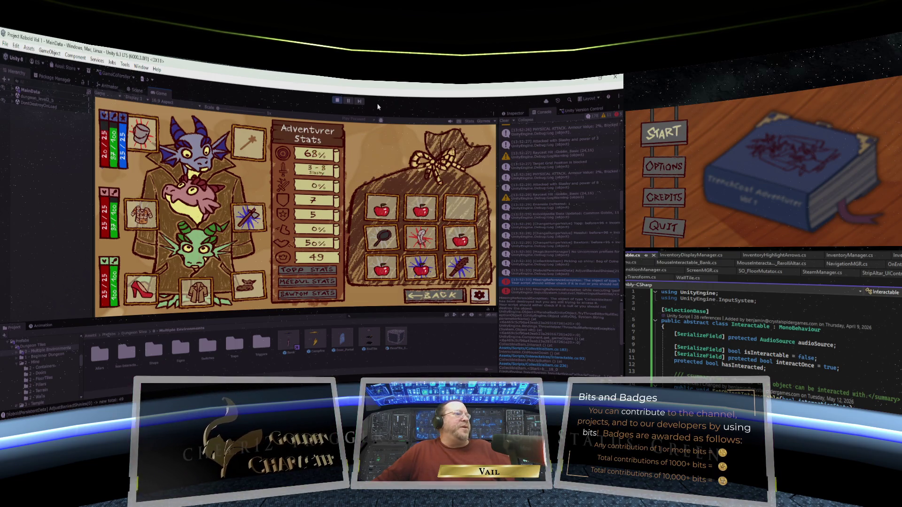
{"action": "key", "text": "Return"}
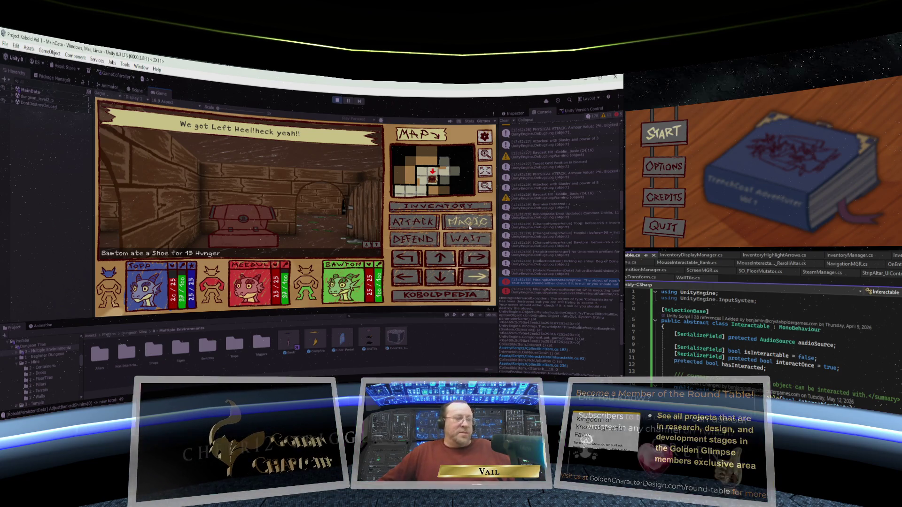
Move along the corridor and turn between the barred-door corridor and the torch-lit wall.
{"action": "key", "text": "w"}
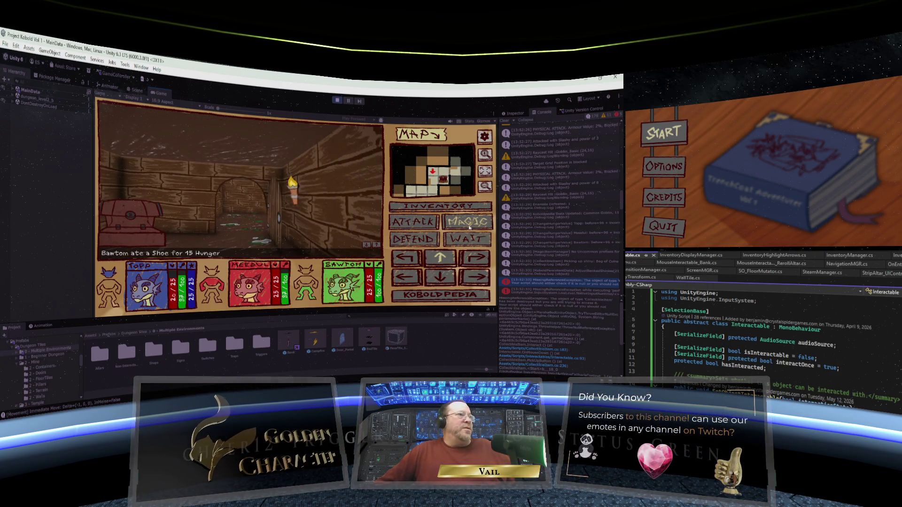
{"action": "key", "text": "e"}
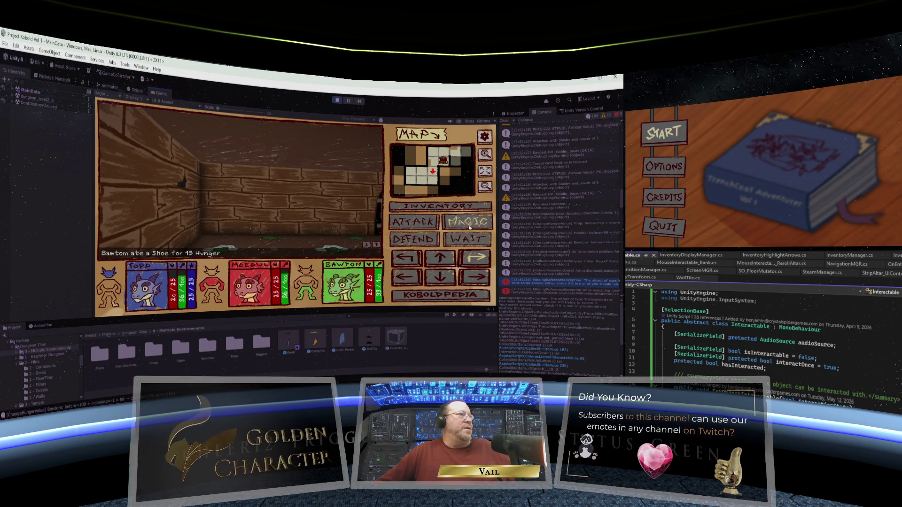
{"action": "key", "text": "e"}
{"action": "key", "text": "q"}
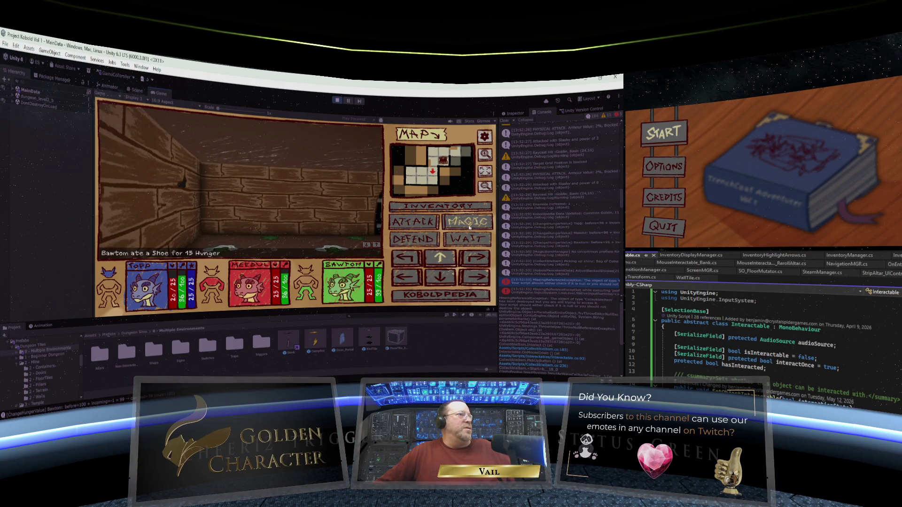
{"action": "key", "text": "e"}
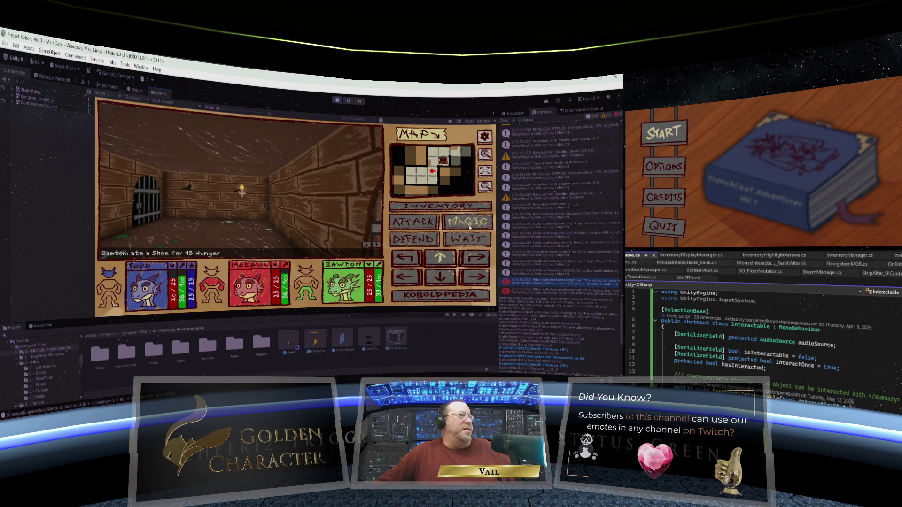
{"action": "key", "text": "q"}
{"action": "key", "text": "q"}
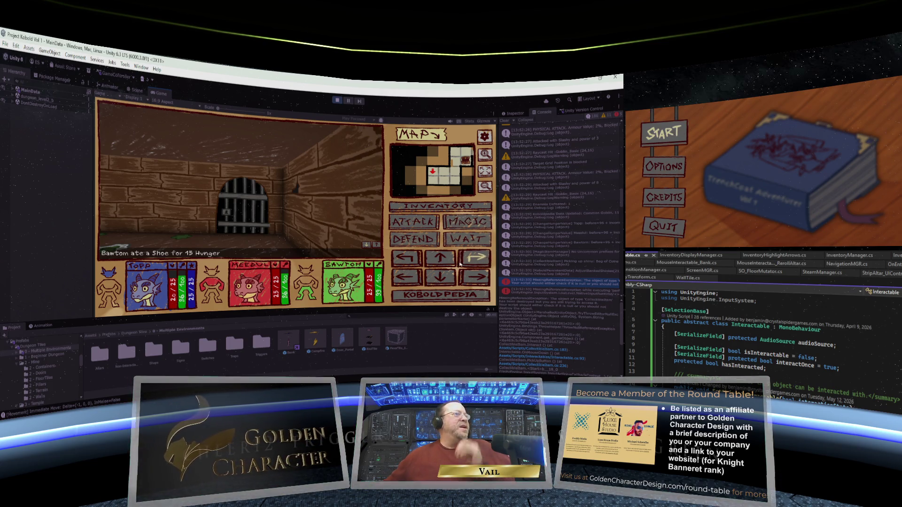
Use the on-screen arrows to walk through the archway and down the corridor to the chest.
{"action": "left_click", "coordinate": [413, 262]}
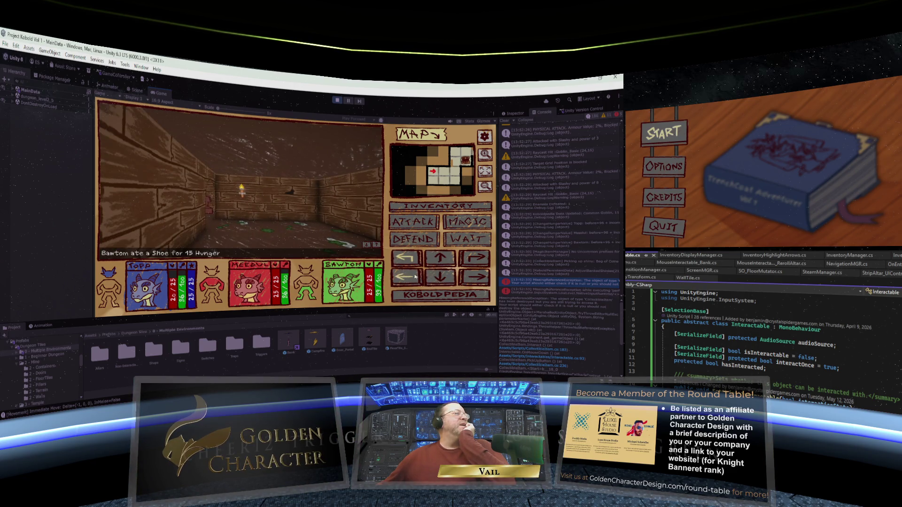
{"action": "left_click", "coordinate": [411, 261]}
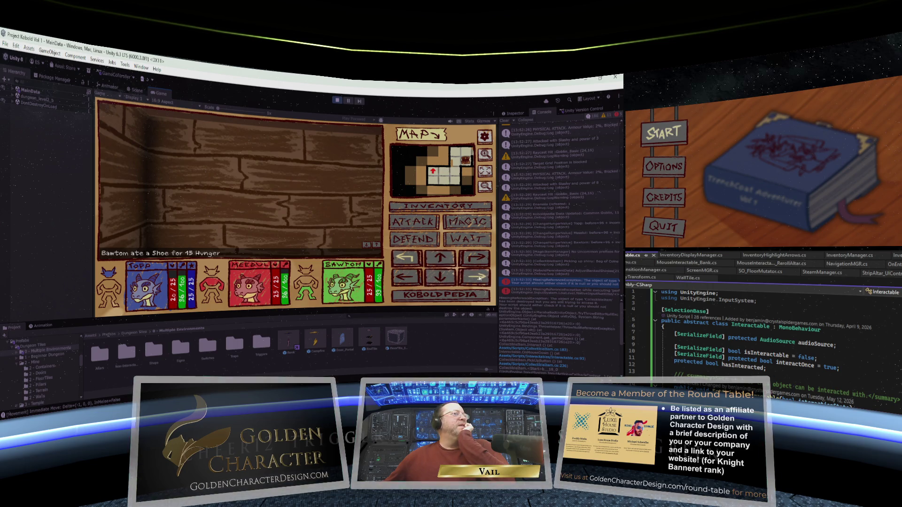
{"action": "left_click", "coordinate": [477, 277]}
{"action": "left_click", "coordinate": [477, 277]}
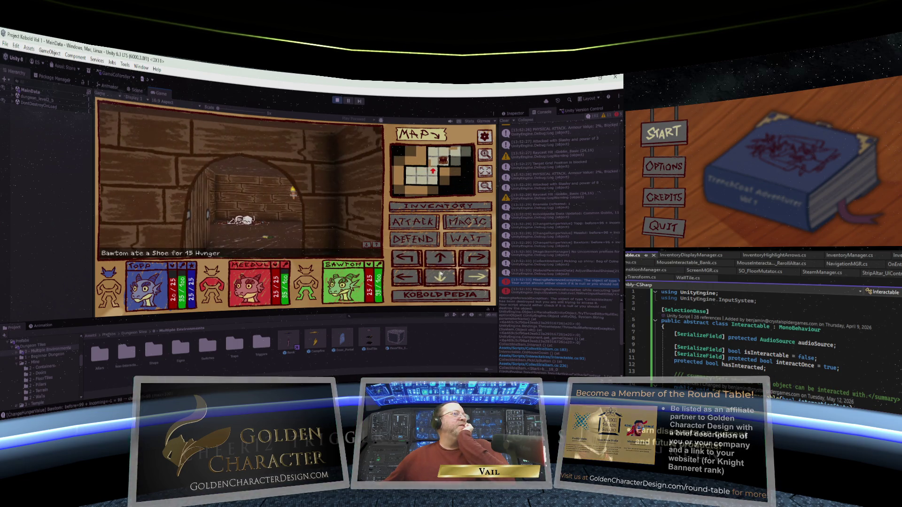
{"action": "left_click", "coordinate": [439, 264]}
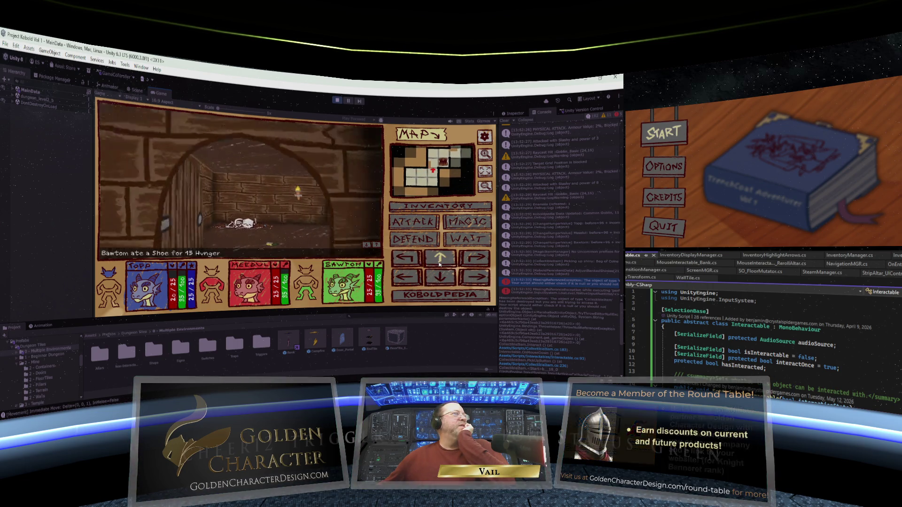
{"action": "left_click", "coordinate": [475, 263]}
{"action": "left_click", "coordinate": [477, 277]}
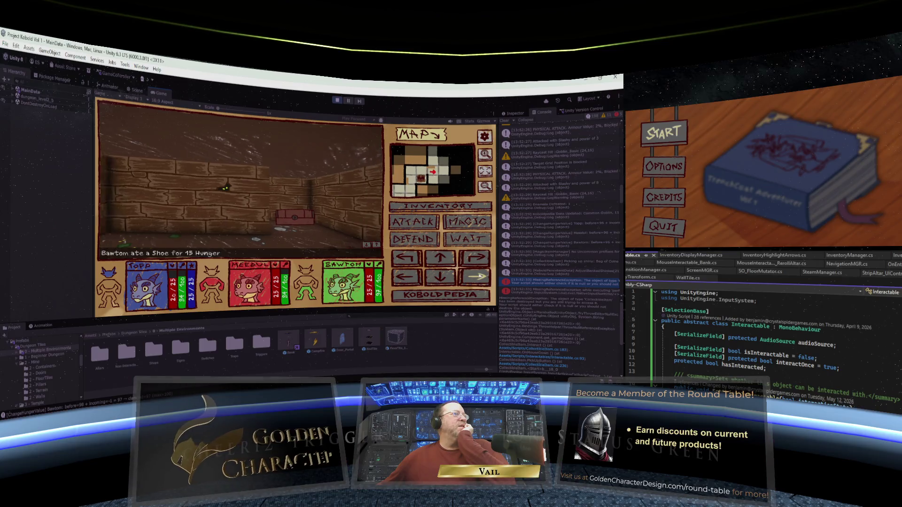
{"action": "left_click", "coordinate": [449, 262]}
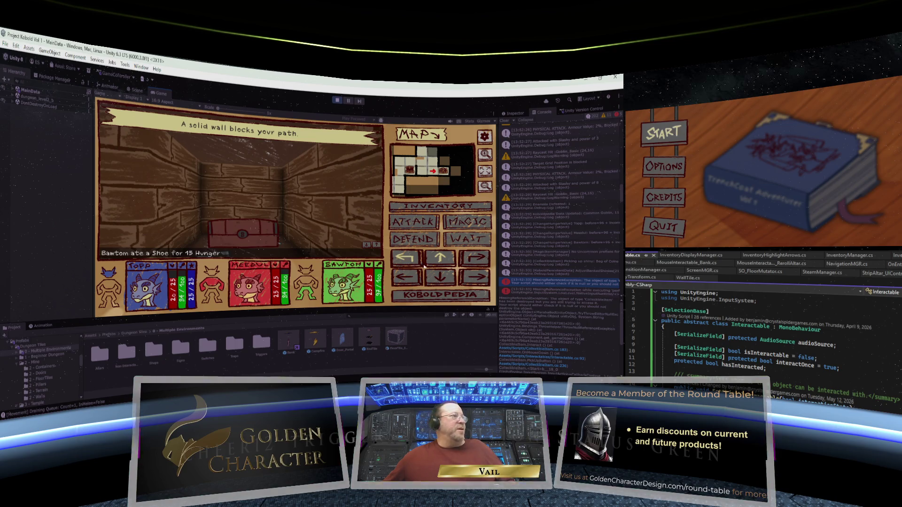
Loot the Hat from the chest, then move toward the skeleton's corridor and open the door.
{"action": "left_click", "coordinate": [244, 212]}
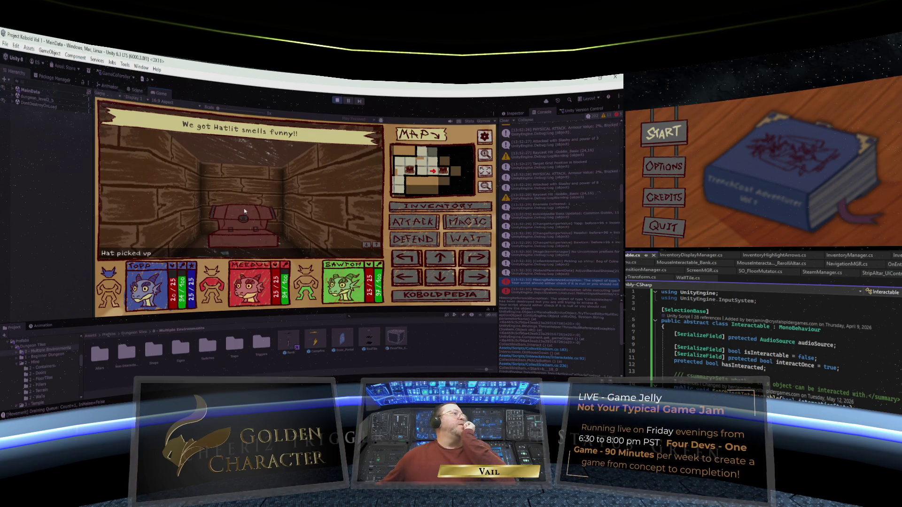
{"action": "left_click", "coordinate": [407, 260]}
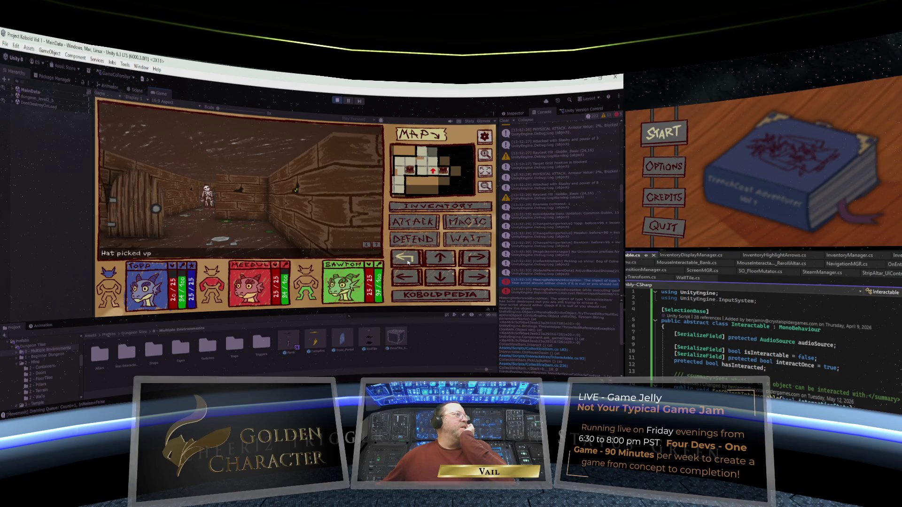
{"action": "left_click", "coordinate": [438, 258]}
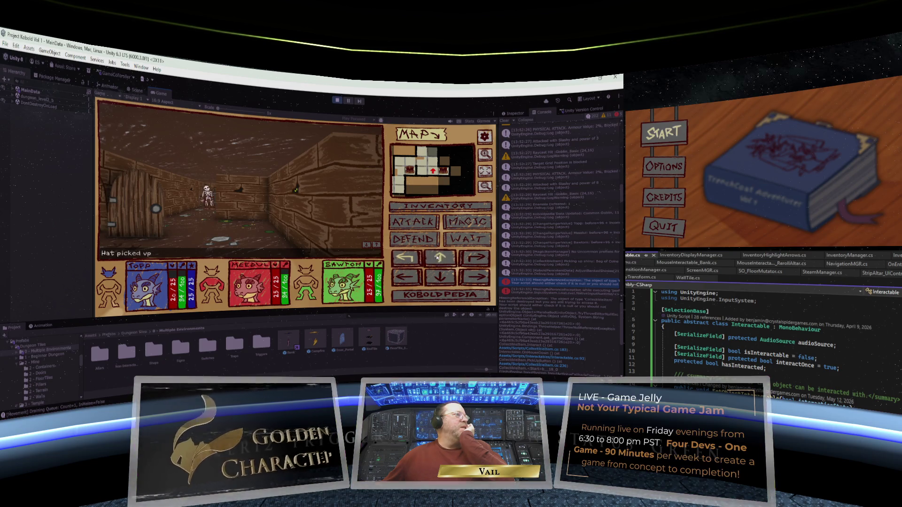
{"action": "left_click", "coordinate": [465, 258]}
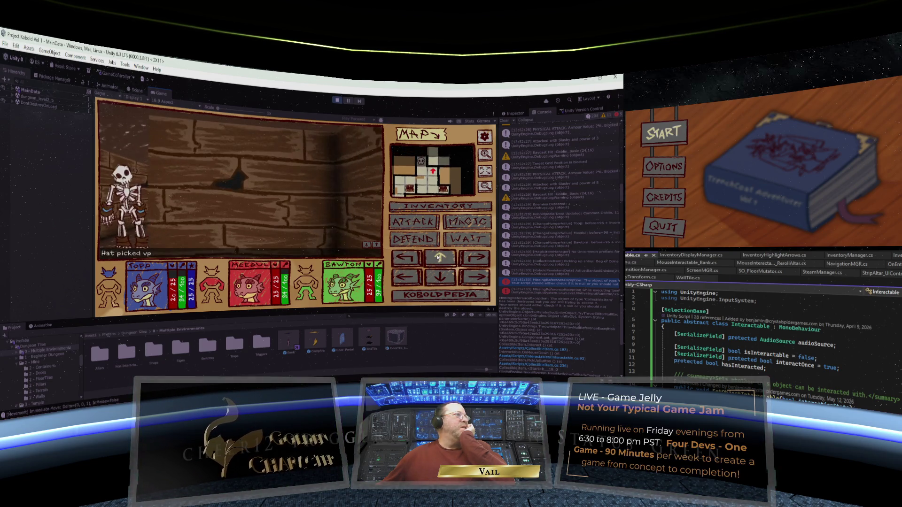
{"action": "left_click", "coordinate": [260, 180]}
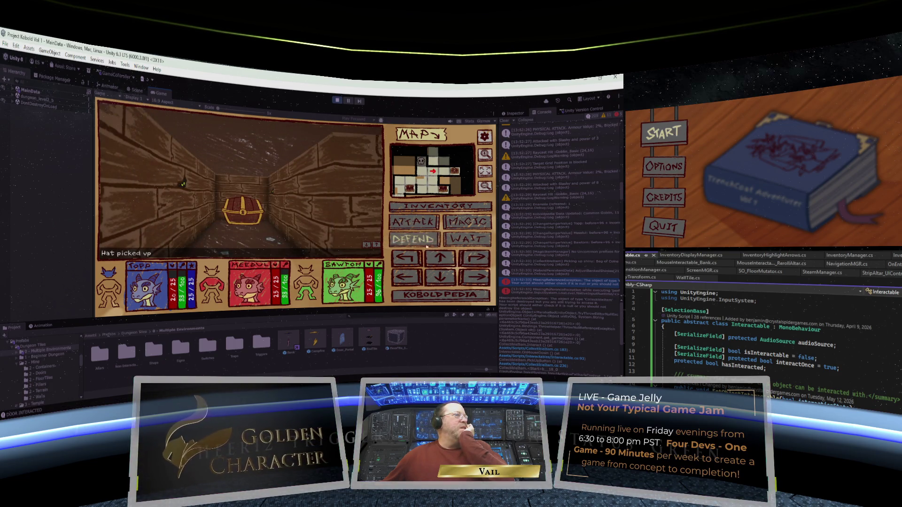
Step up to and open the next chest, then bring up the party's inventory and stats.
{"action": "left_click", "coordinate": [440, 258]}
{"action": "left_click", "coordinate": [281, 227]}
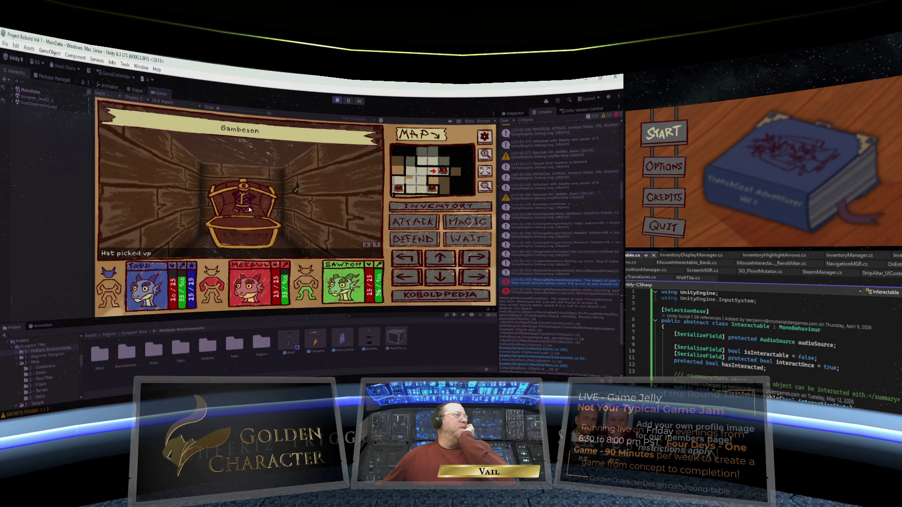
{"action": "left_click", "coordinate": [440, 206]}
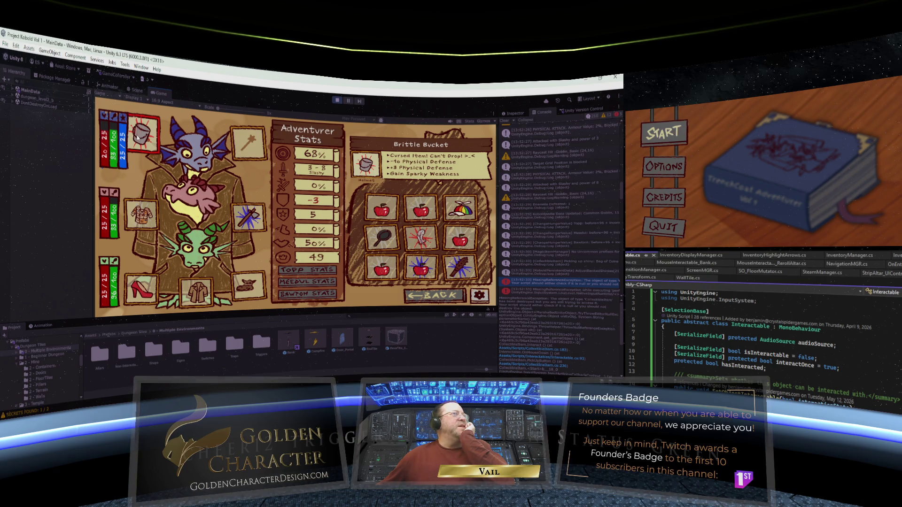
Swap the Brittle Bucket for the propeller Hat on the top kobold's head, raising defense to 15.
{"action": "left_click", "coordinate": [459, 208]}
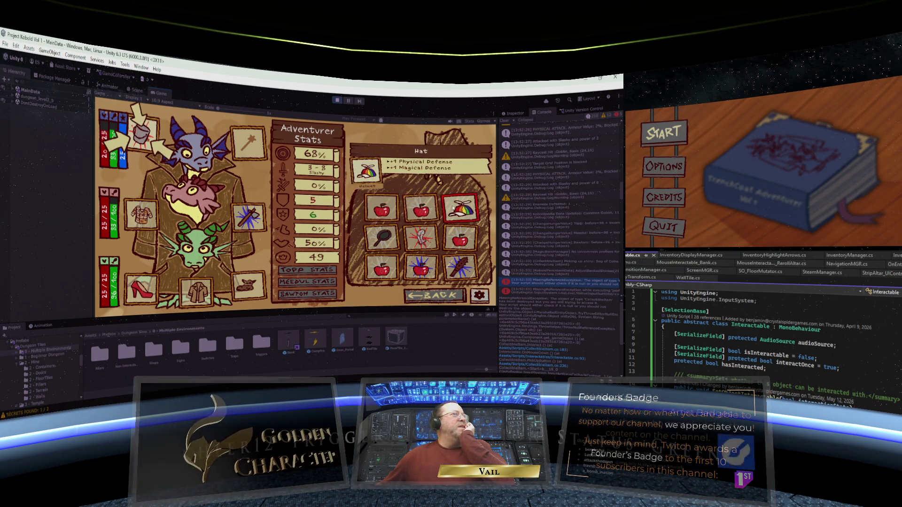
{"action": "left_click", "coordinate": [453, 208]}
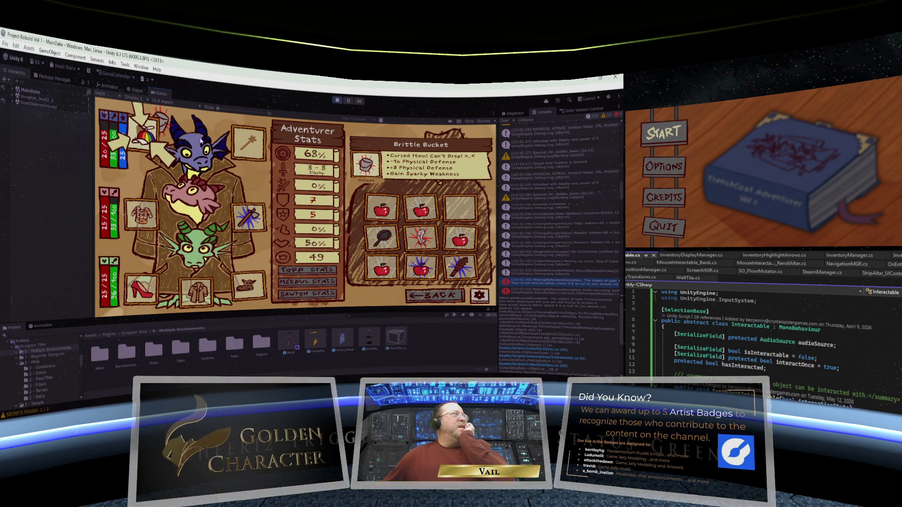
{"action": "mouse_move", "coordinate": [165, 126]}
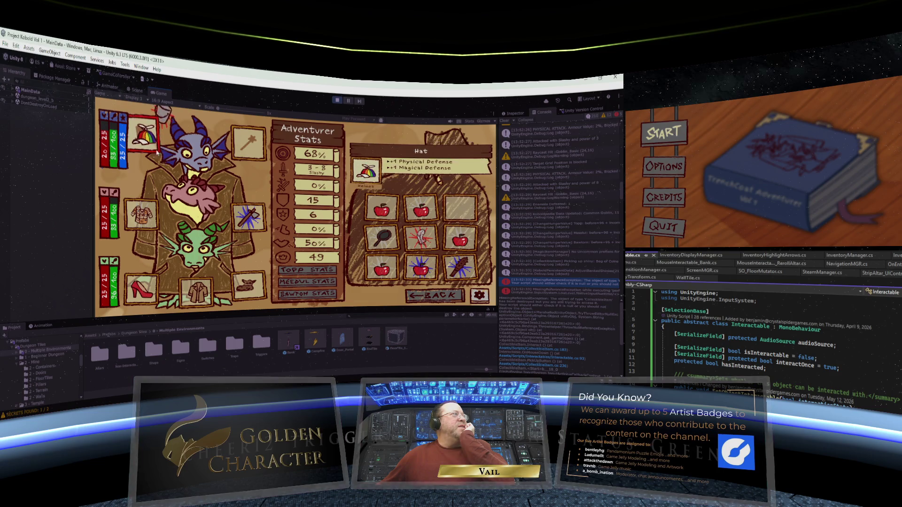
{"action": "left_click", "coordinate": [161, 123]}
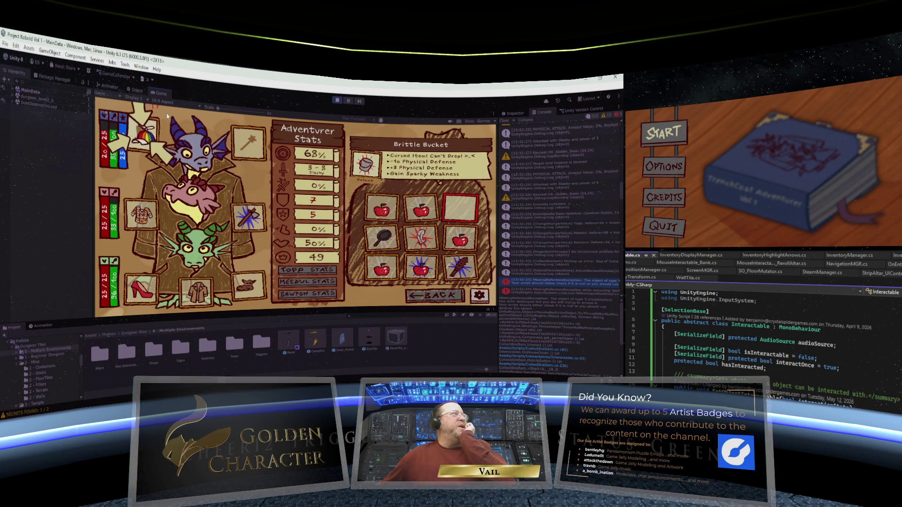
{"action": "left_click", "coordinate": [169, 128]}
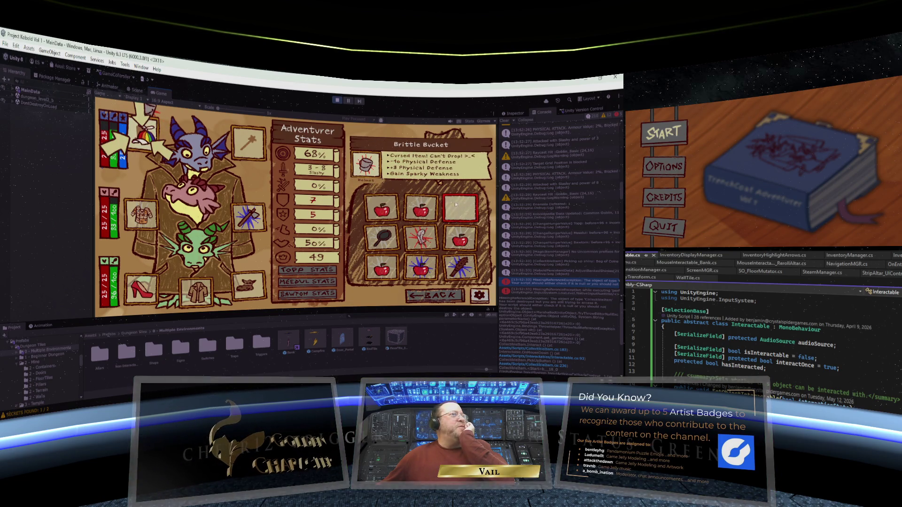
{"action": "left_click", "coordinate": [143, 133]}
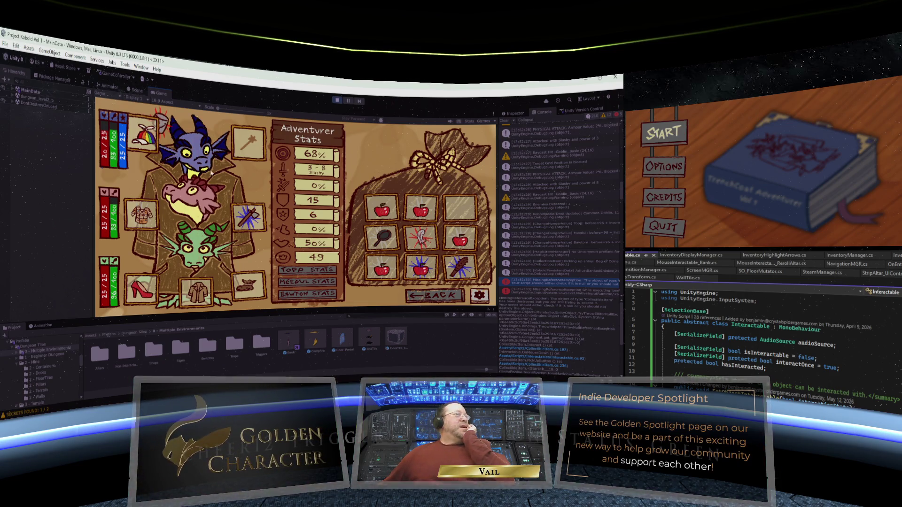
Trade away the Jagged Pan for a shiny and feed the Brittle Feather of Growth to Bawtom.
{"action": "mouse_move", "coordinate": [413, 238]}
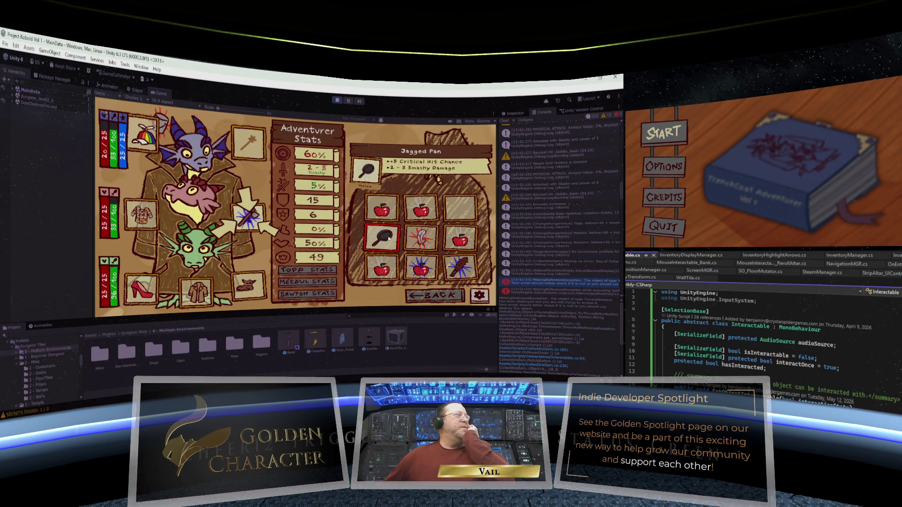
{"action": "left_click", "coordinate": [389, 238]}
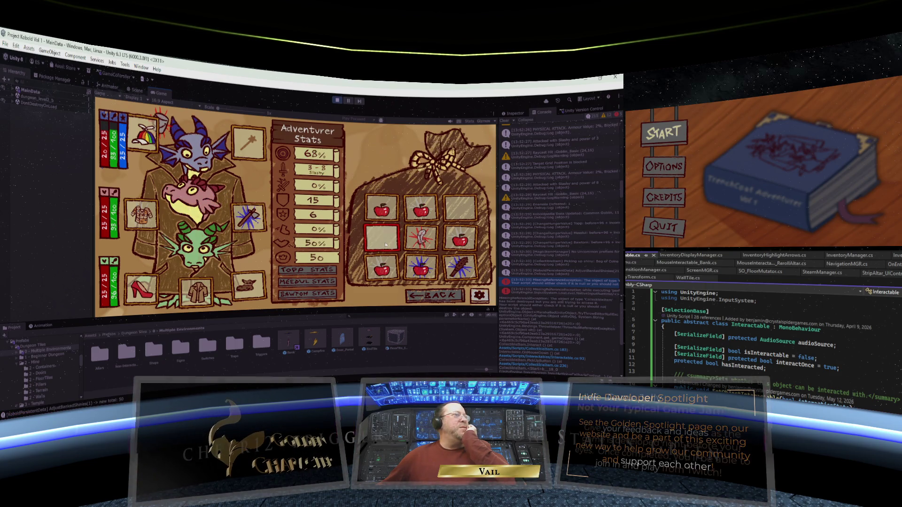
{"action": "mouse_move", "coordinate": [463, 274]}
{"action": "mouse_move", "coordinate": [431, 247]}
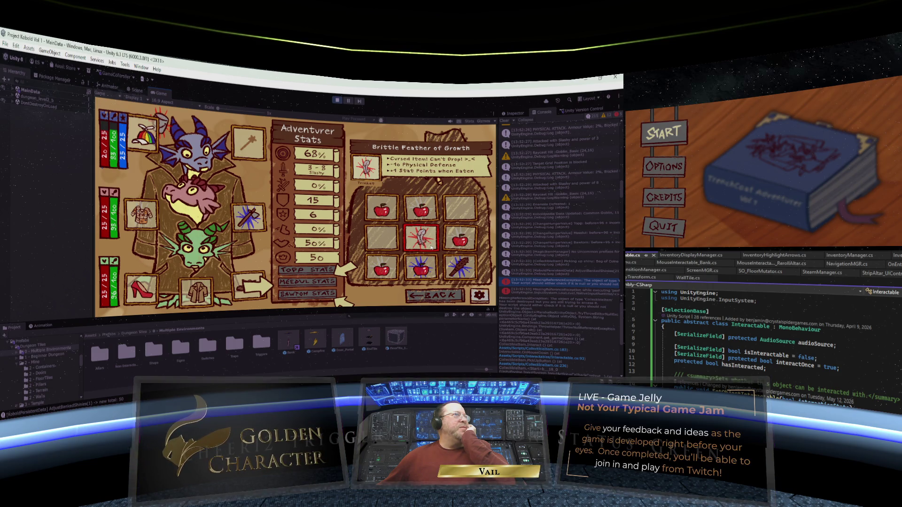
{"action": "left_click", "coordinate": [427, 243]}
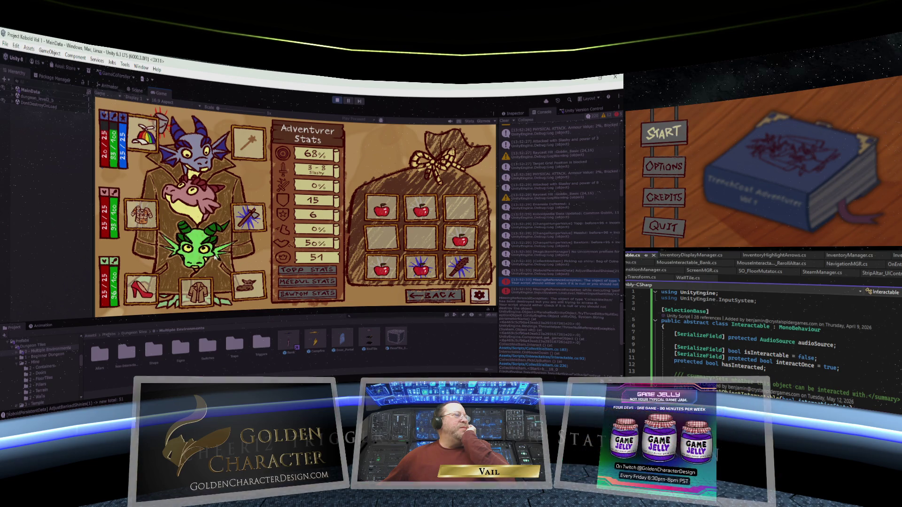
Spend Bawtom's stat point on Health, bringing it to 30/30, then leave the inventory.
{"action": "left_click", "coordinate": [310, 294]}
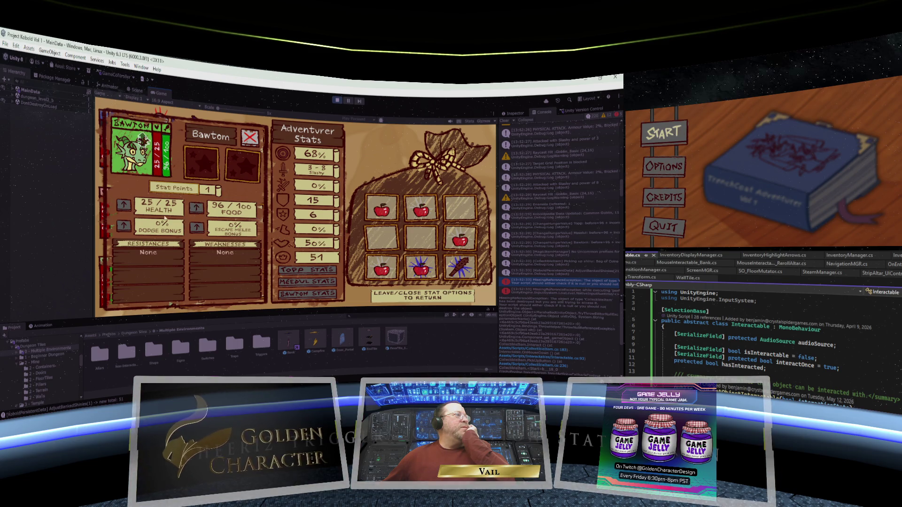
{"action": "left_click", "coordinate": [125, 205]}
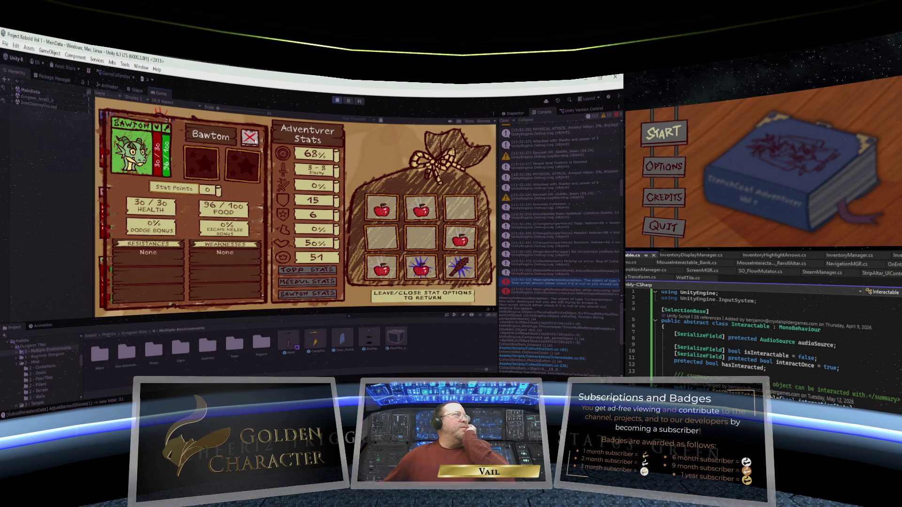
{"action": "left_click", "coordinate": [431, 295]}
{"action": "left_click", "coordinate": [433, 294]}
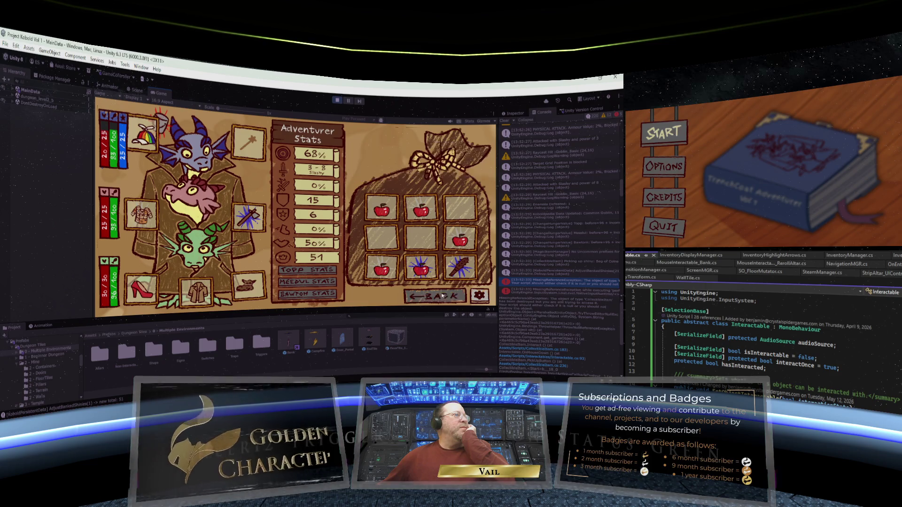
Turn the party to face the Crude Skeleton's corridor and attack it.
{"action": "left_click", "coordinate": [411, 259]}
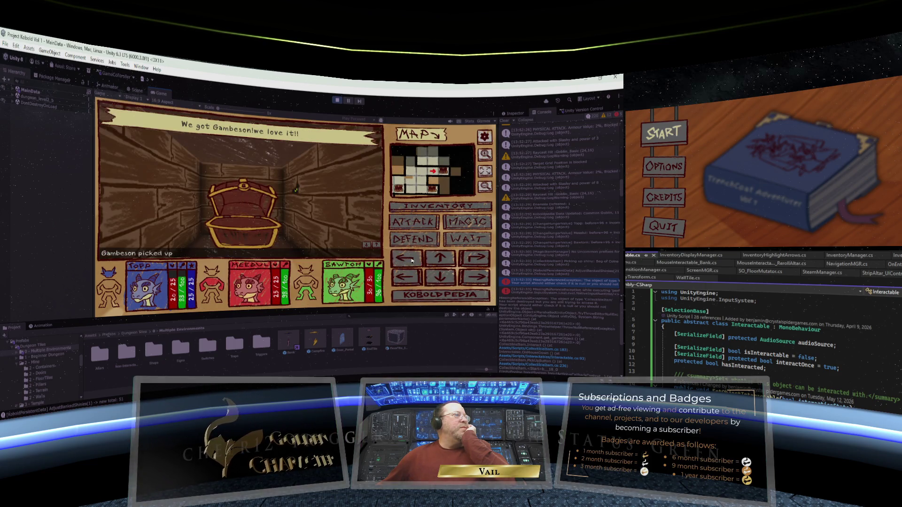
{"action": "left_click", "coordinate": [412, 260]}
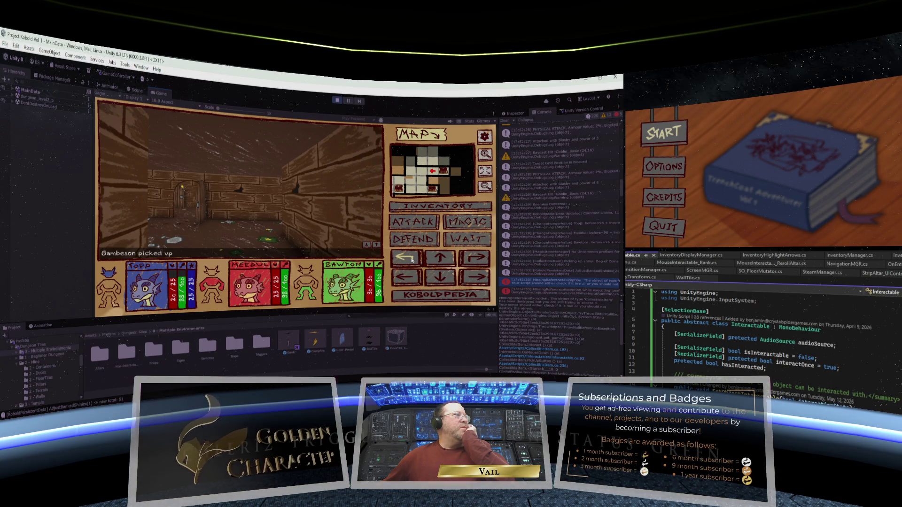
{"action": "left_click", "coordinate": [412, 260]}
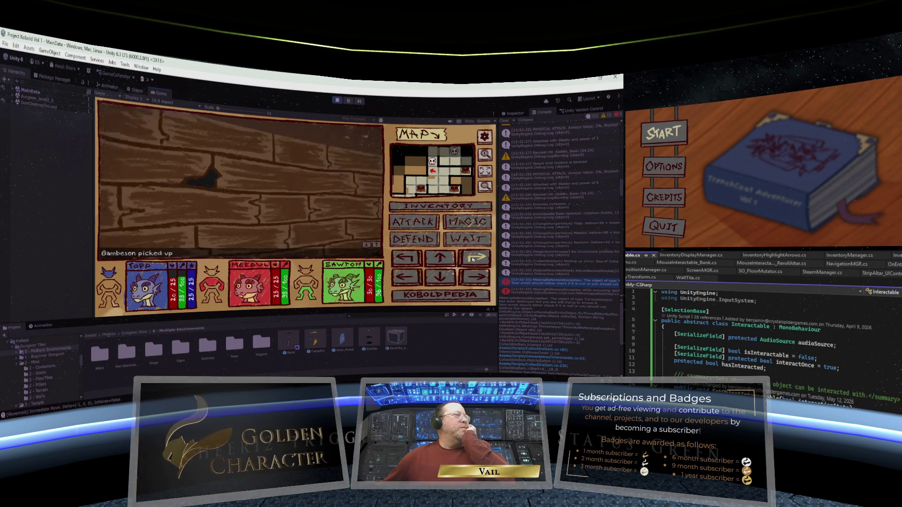
{"action": "left_click", "coordinate": [473, 259]}
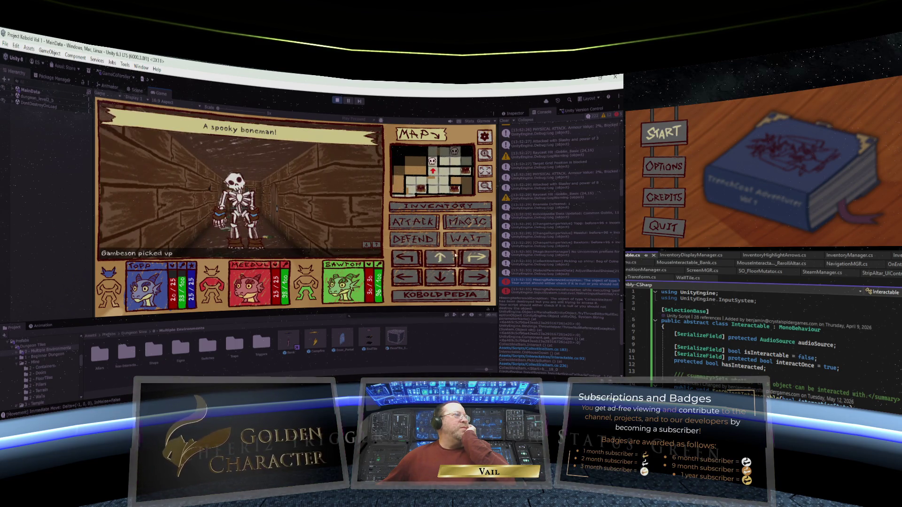
{"action": "left_click", "coordinate": [415, 225]}
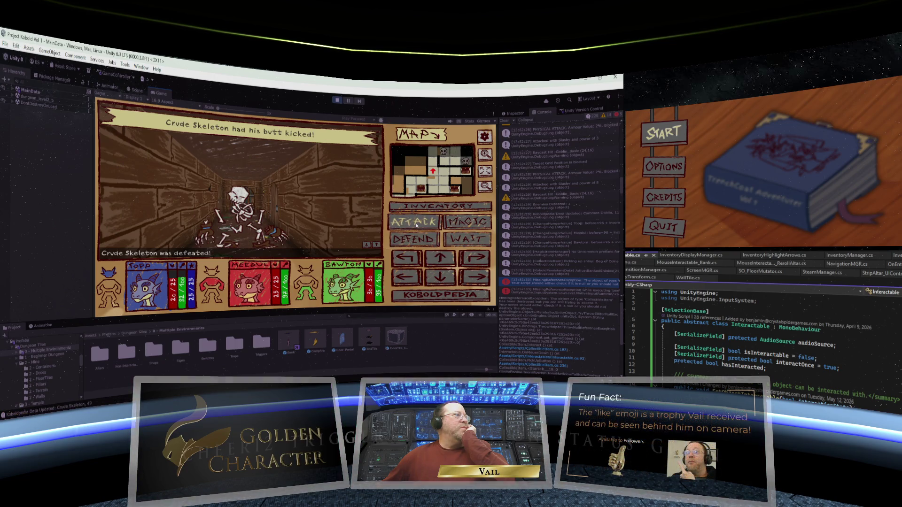
Step past the skeleton's bones, face the door, open it and walk through.
{"action": "left_click", "coordinate": [440, 258]}
{"action": "left_click", "coordinate": [469, 258]}
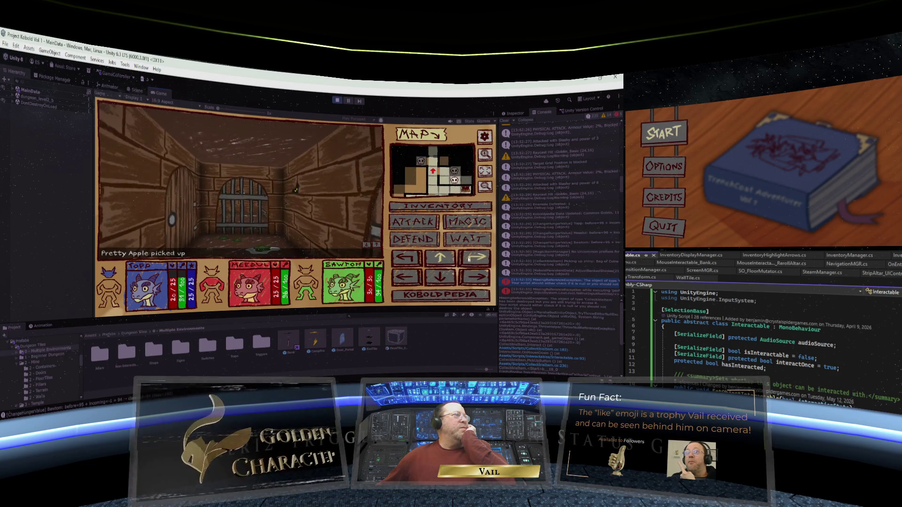
{"action": "left_click", "coordinate": [470, 259]}
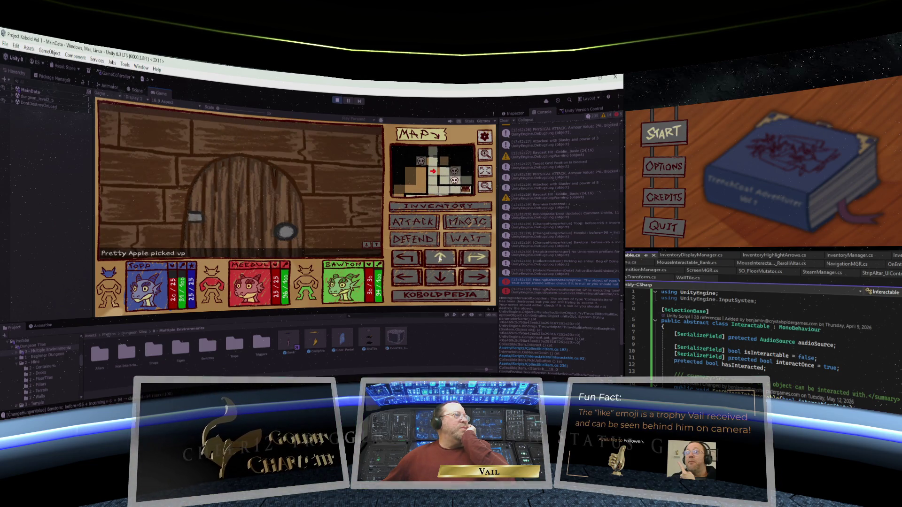
{"action": "left_click", "coordinate": [439, 258]}
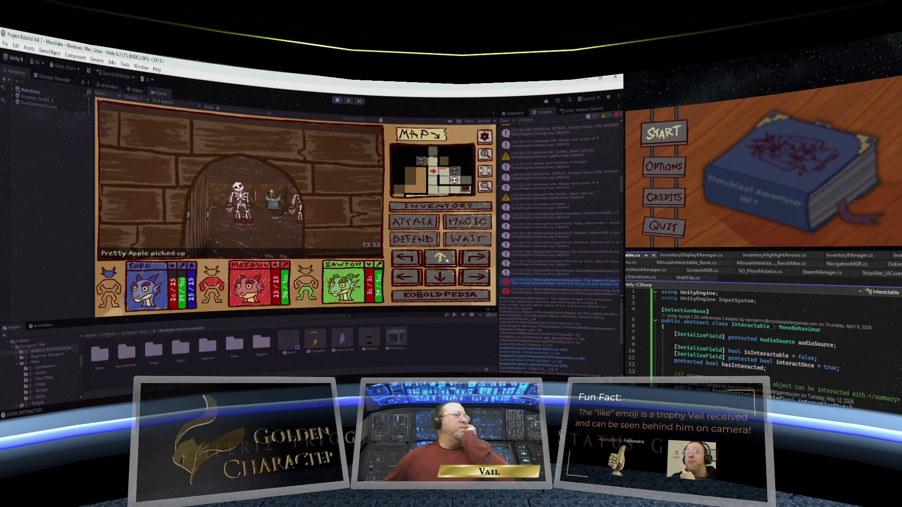
{"action": "left_click", "coordinate": [447, 260]}
Defeat the two Crude Skeletons beyond the door, turning right for the second.
{"action": "left_click", "coordinate": [420, 223]}
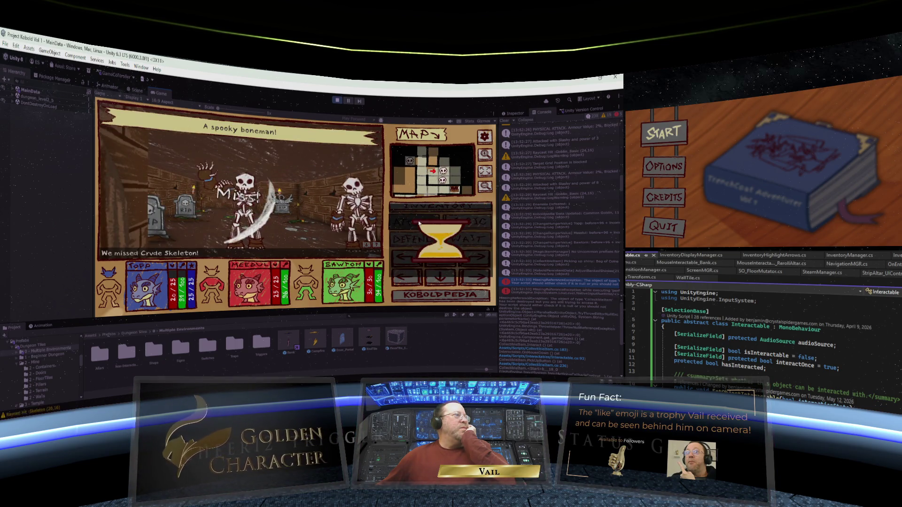
{"action": "left_click", "coordinate": [420, 223]}
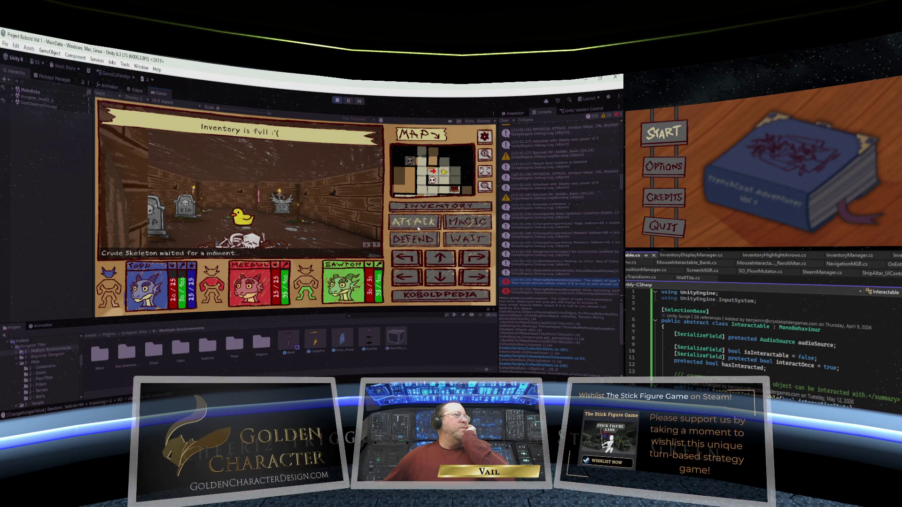
{"action": "key", "text": "e"}
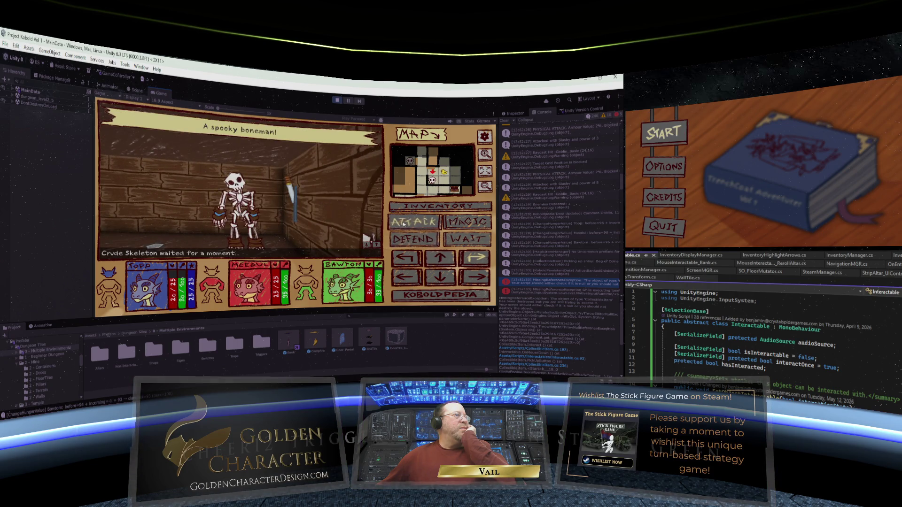
{"action": "left_click", "coordinate": [403, 224]}
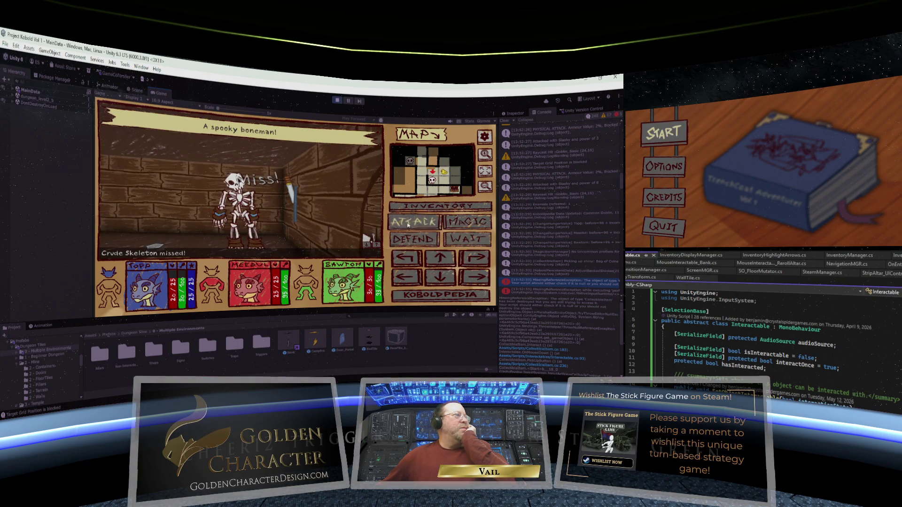
{"action": "left_click", "coordinate": [408, 224]}
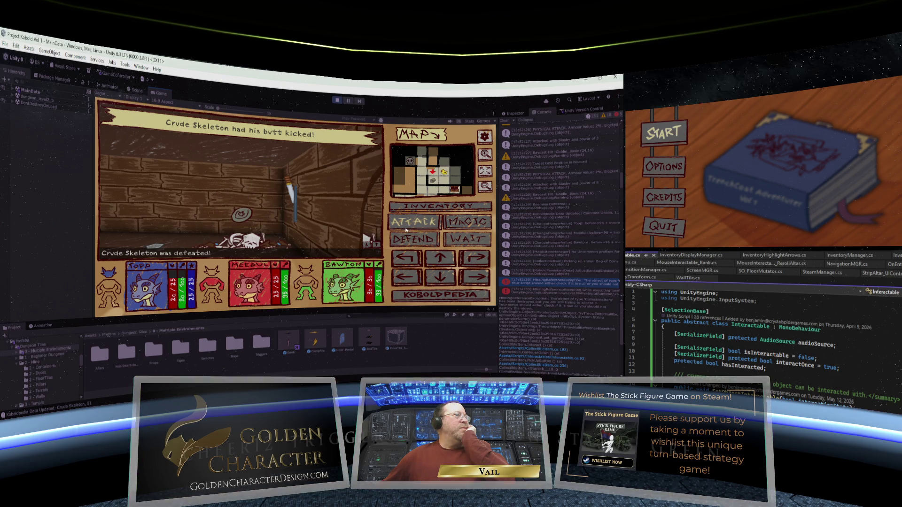
Pick up the silver coin, line up with the corridor door and open it.
{"action": "left_click", "coordinate": [443, 257]}
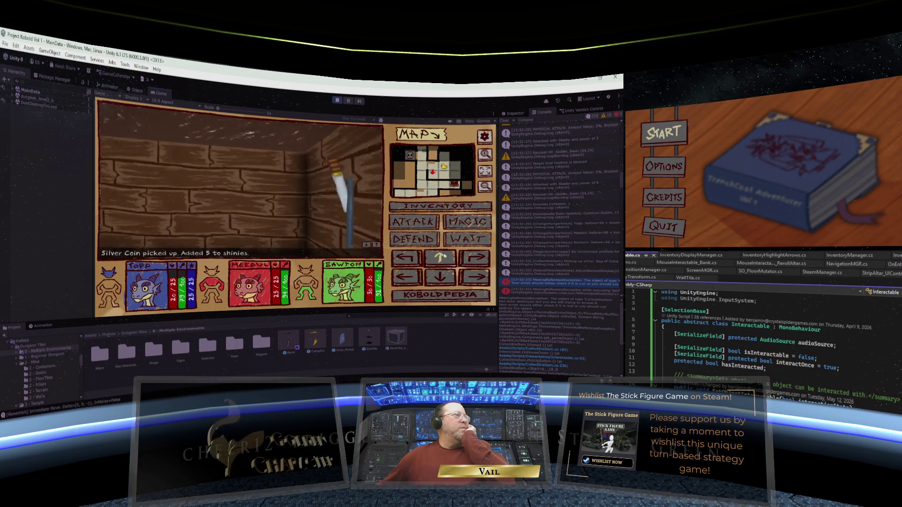
{"action": "left_click", "coordinate": [474, 257]}
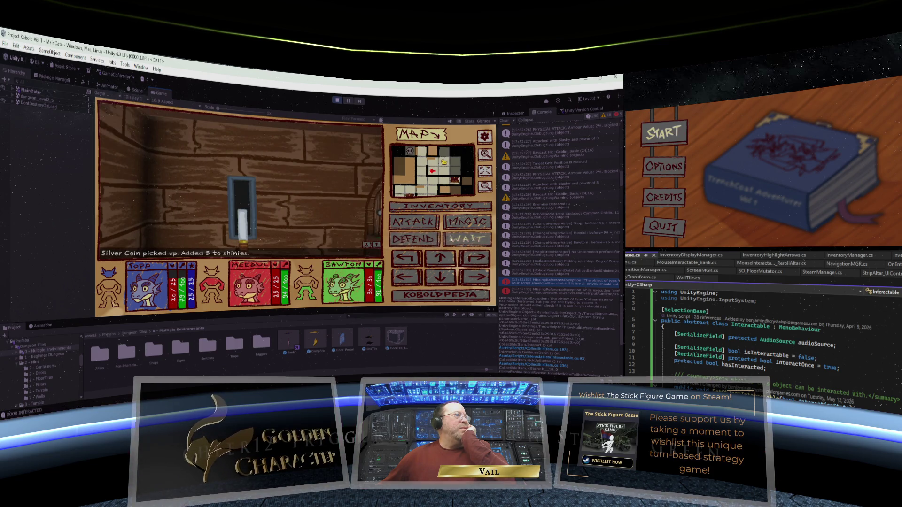
{"action": "left_click", "coordinate": [474, 257]}
{"action": "left_click", "coordinate": [440, 257]}
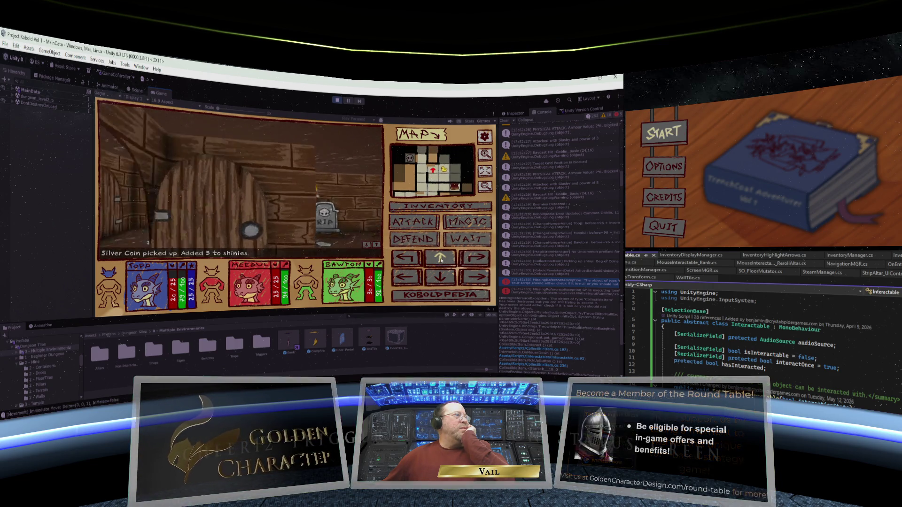
{"action": "left_click", "coordinate": [412, 262]}
{"action": "left_click", "coordinate": [474, 277]}
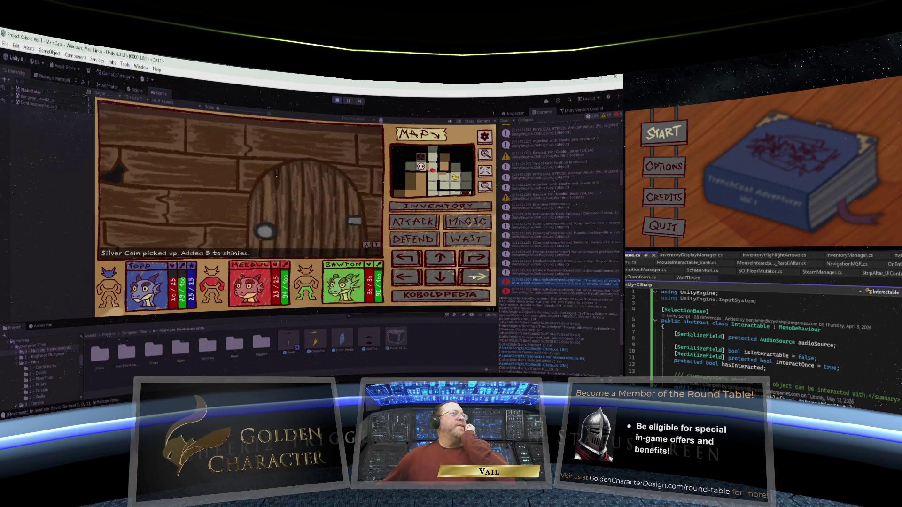
{"action": "left_click", "coordinate": [433, 259]}
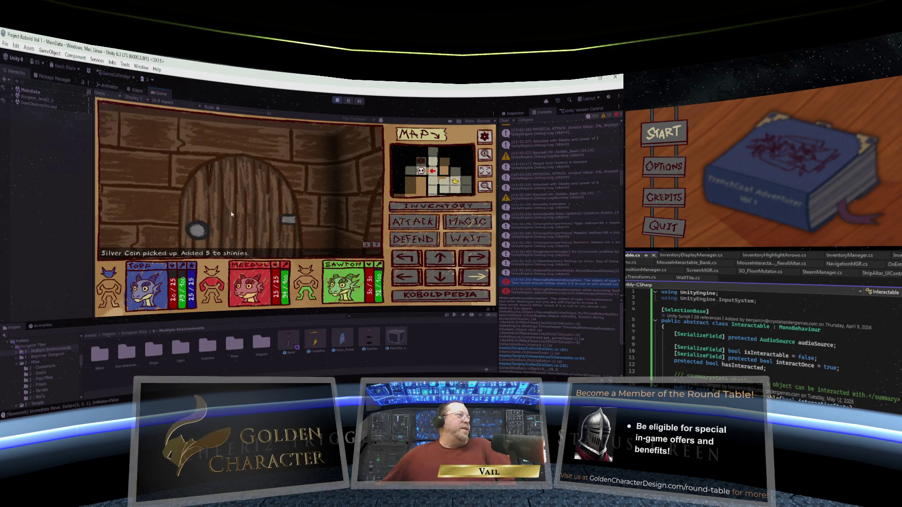
Defeat the Crude Skeleton behind the door and step onto its loot.
{"action": "left_click", "coordinate": [414, 225]}
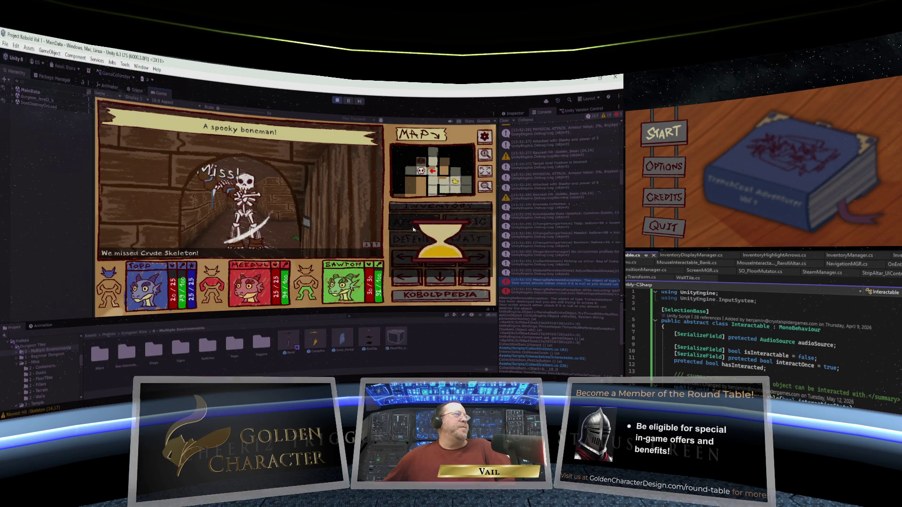
{"action": "left_click", "coordinate": [414, 228]}
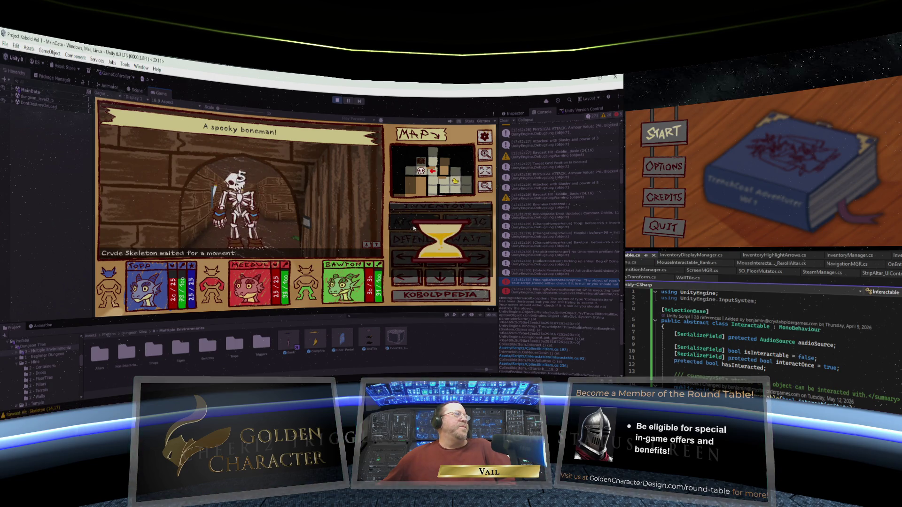
{"action": "left_click", "coordinate": [414, 227]}
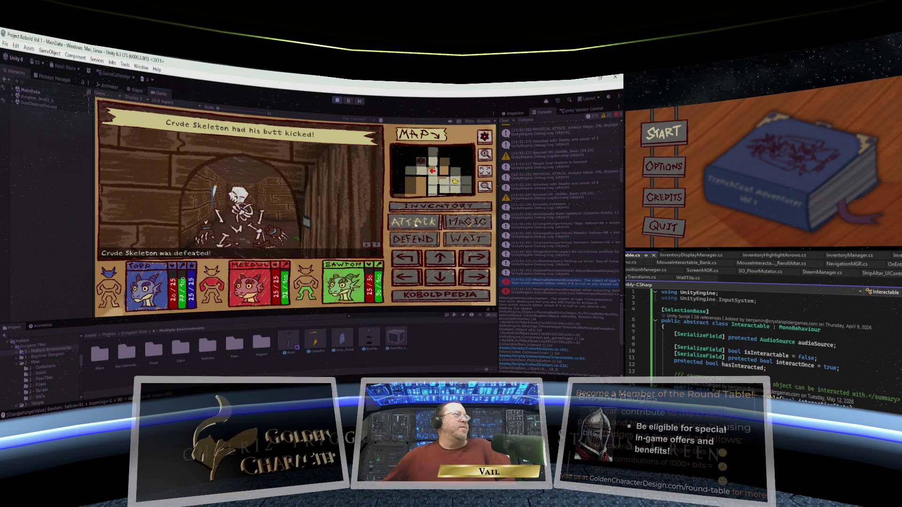
{"action": "left_click", "coordinate": [440, 257]}
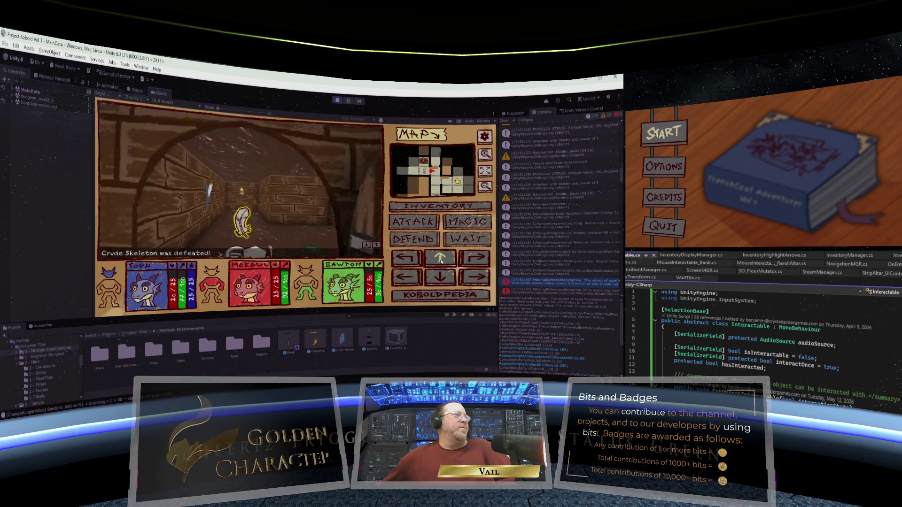
Walk down the long corridor, cross the feather room and go through the wooden door.
{"action": "left_click", "coordinate": [474, 259]}
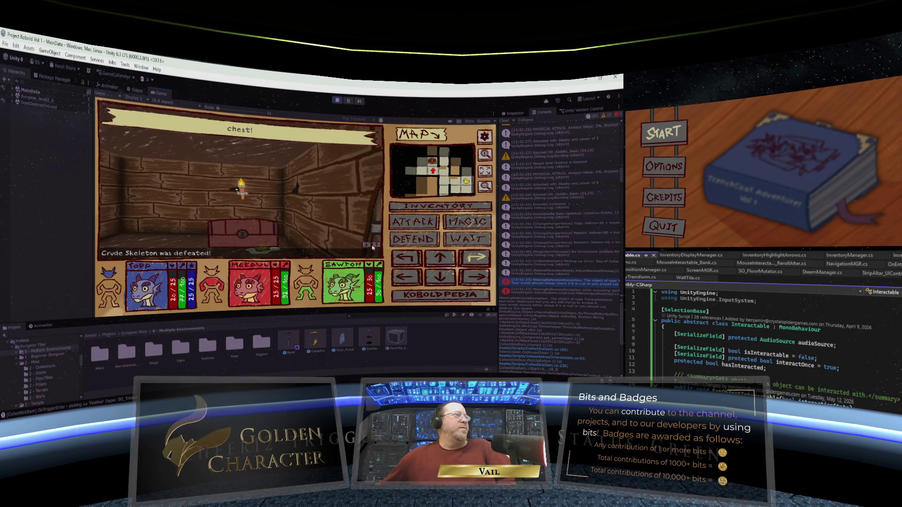
{"action": "left_click", "coordinate": [404, 257]}
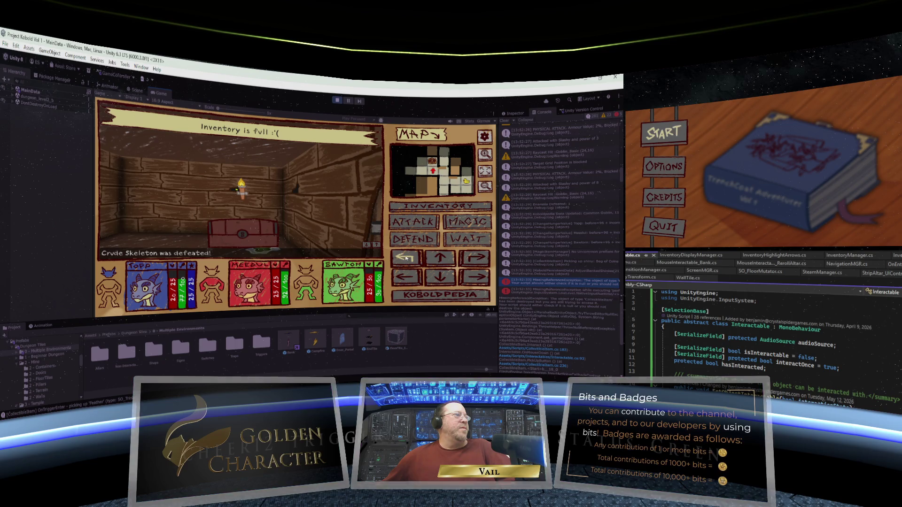
{"action": "left_click", "coordinate": [440, 257]}
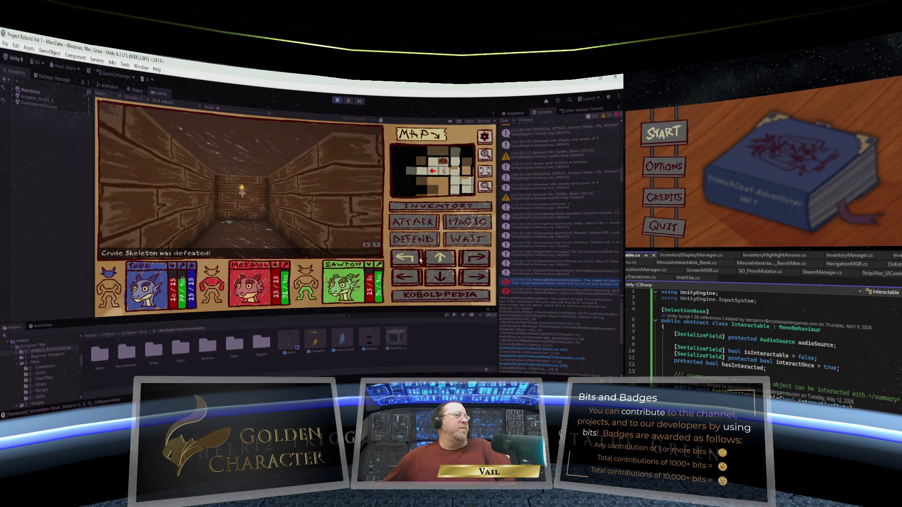
{"action": "left_click", "coordinate": [404, 258]}
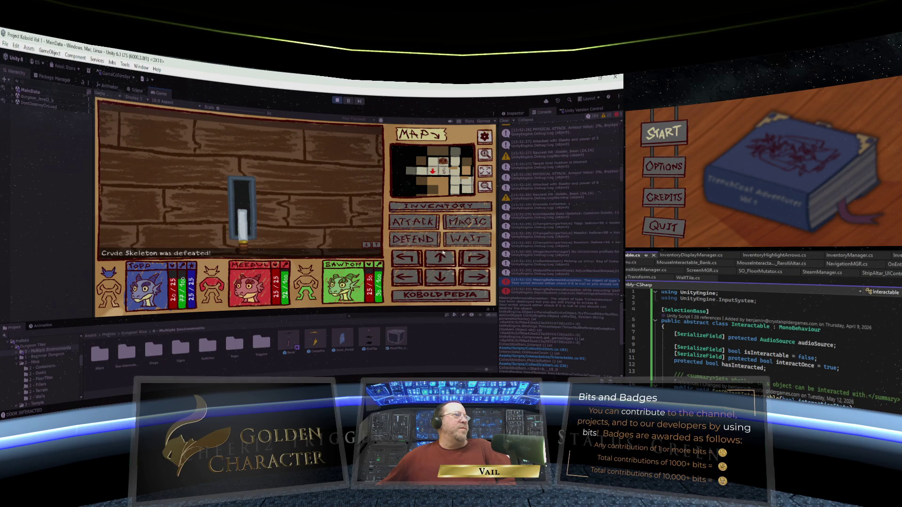
{"action": "left_click", "coordinate": [475, 257]}
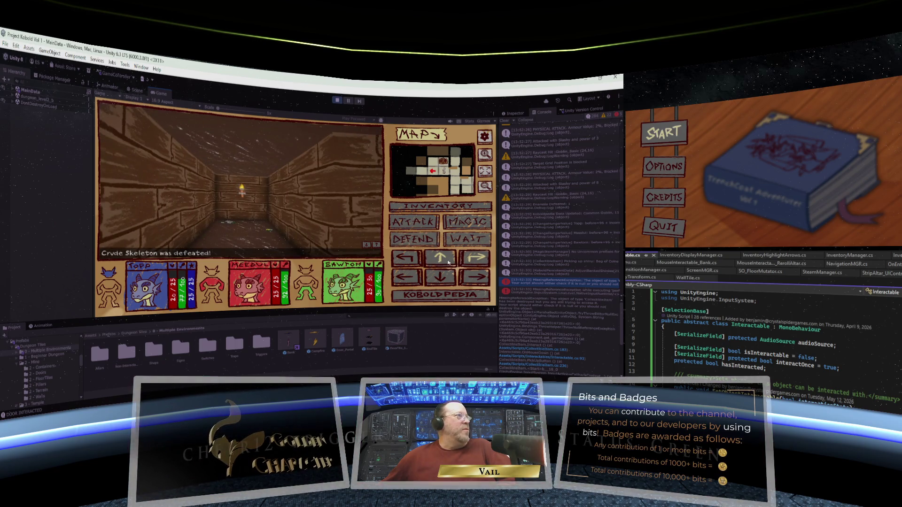
{"action": "left_click", "coordinate": [442, 261]}
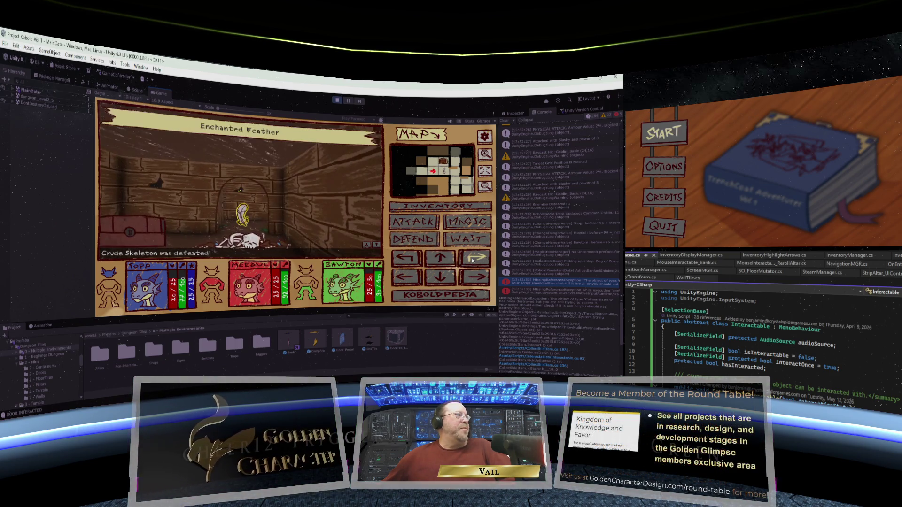
{"action": "left_click", "coordinate": [440, 261]}
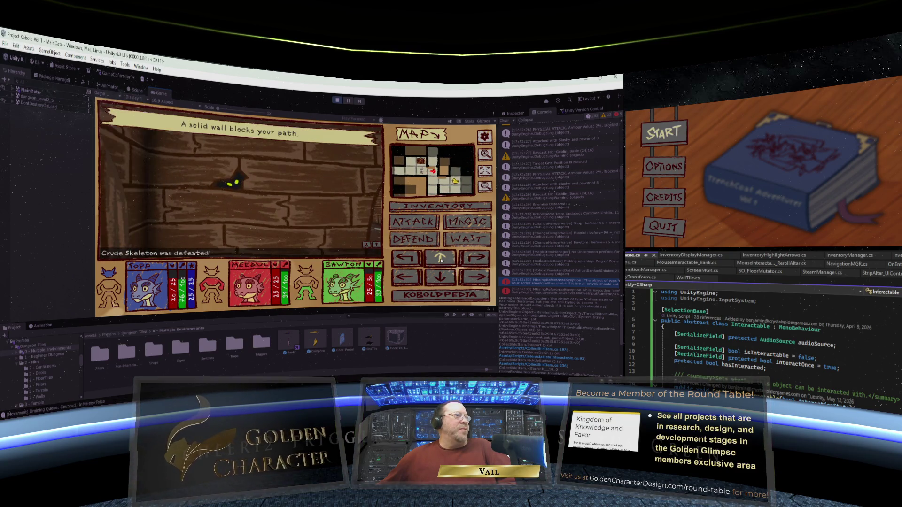
{"action": "left_click", "coordinate": [414, 262]}
{"action": "left_click", "coordinate": [441, 261]}
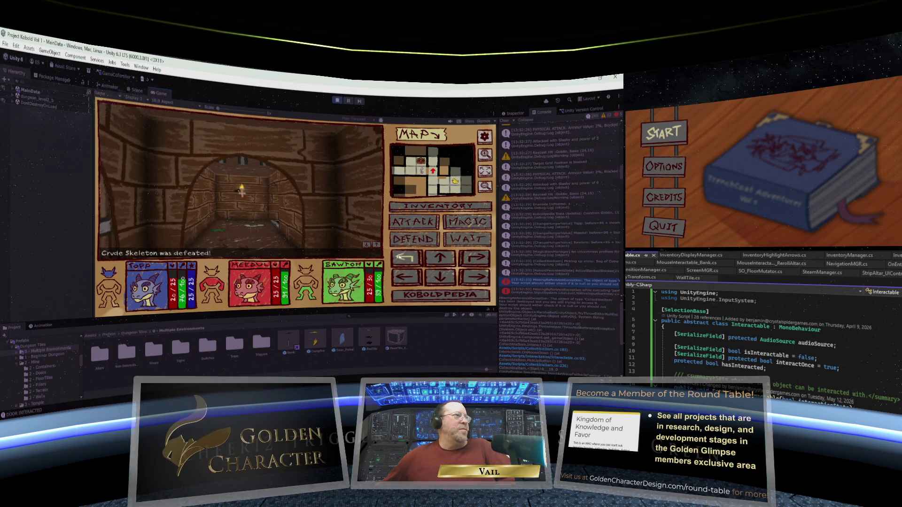
{"action": "left_click", "coordinate": [440, 261]}
Open the door, try to grab the Enchanted Apple, and walk up to the Goblin Weapons Trader.
{"action": "left_click", "coordinate": [439, 260]}
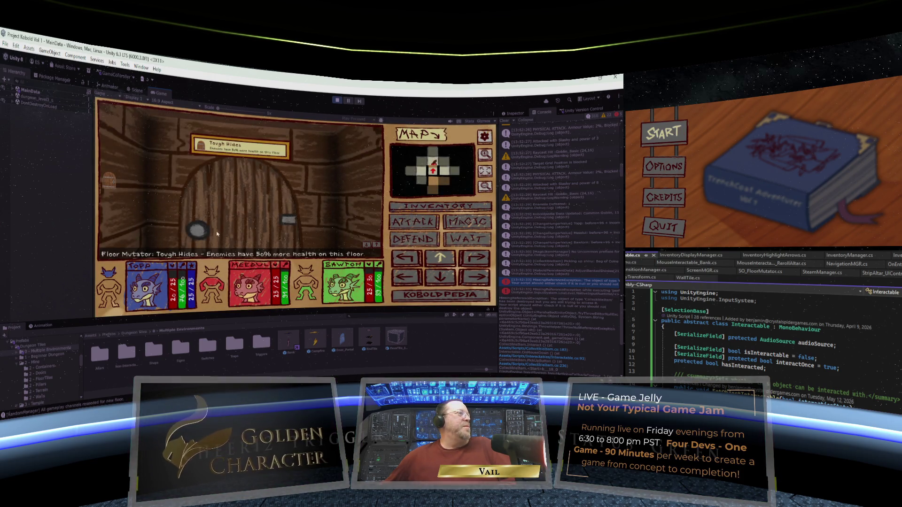
{"action": "left_click", "coordinate": [258, 231]}
{"action": "left_click", "coordinate": [257, 231]}
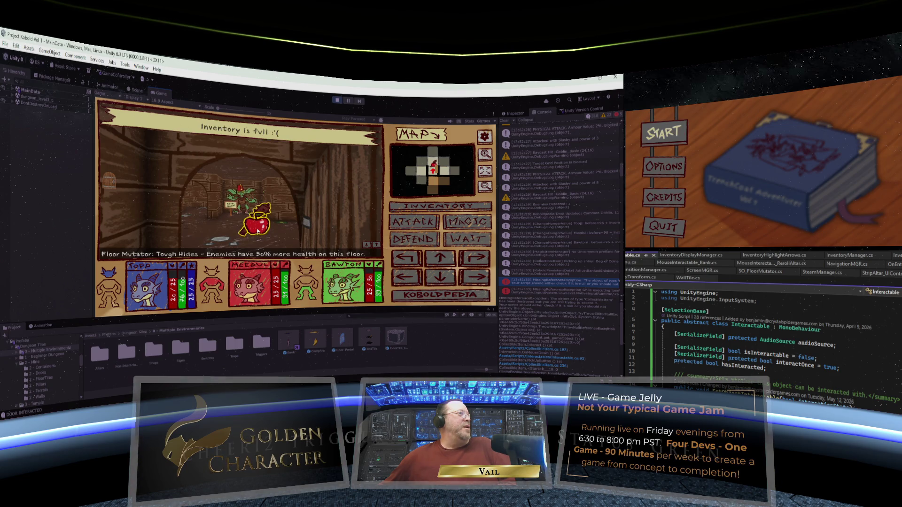
{"action": "left_click", "coordinate": [440, 258]}
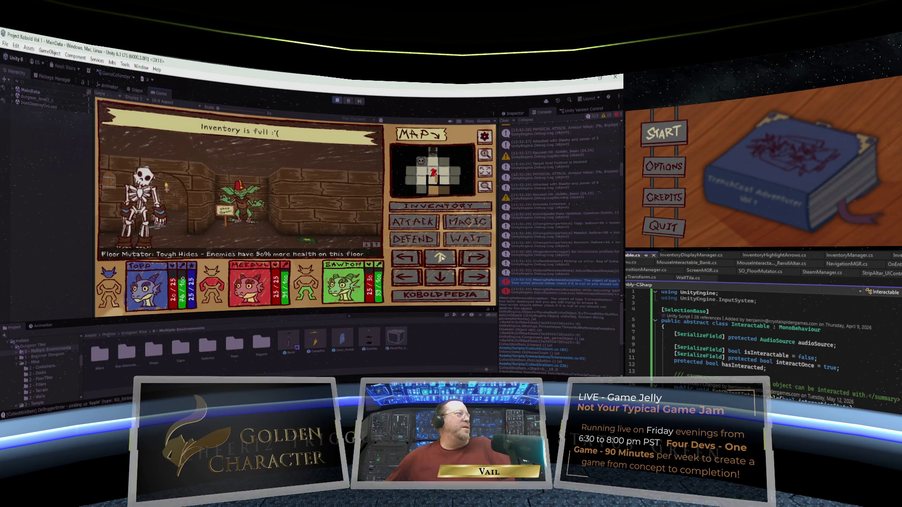
{"action": "left_click", "coordinate": [442, 258]}
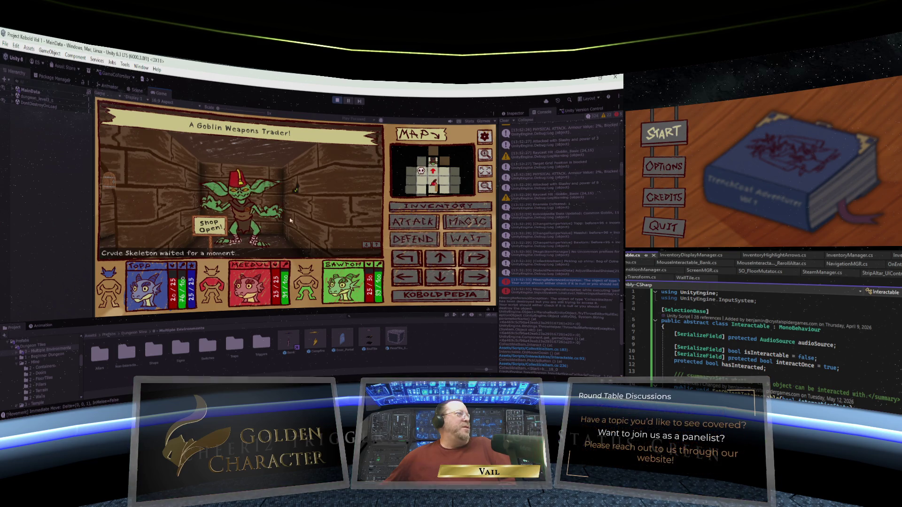
Enter the Goblin Weapons Trader's shop via its Shop Open! sign, showing 56 shinies.
{"action": "left_click", "coordinate": [217, 228]}
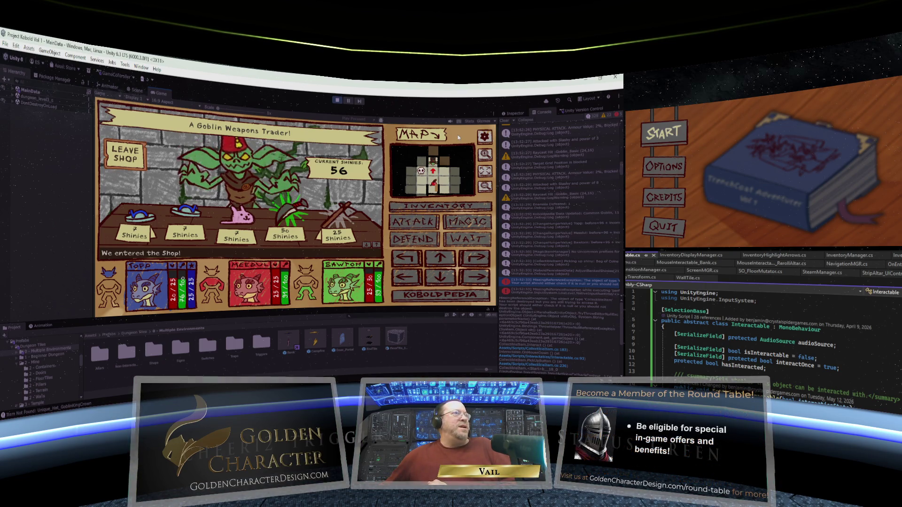
View the full dungeon map from the minimap, close it, then leave the goblin's shop.
{"action": "left_click", "coordinate": [487, 171]}
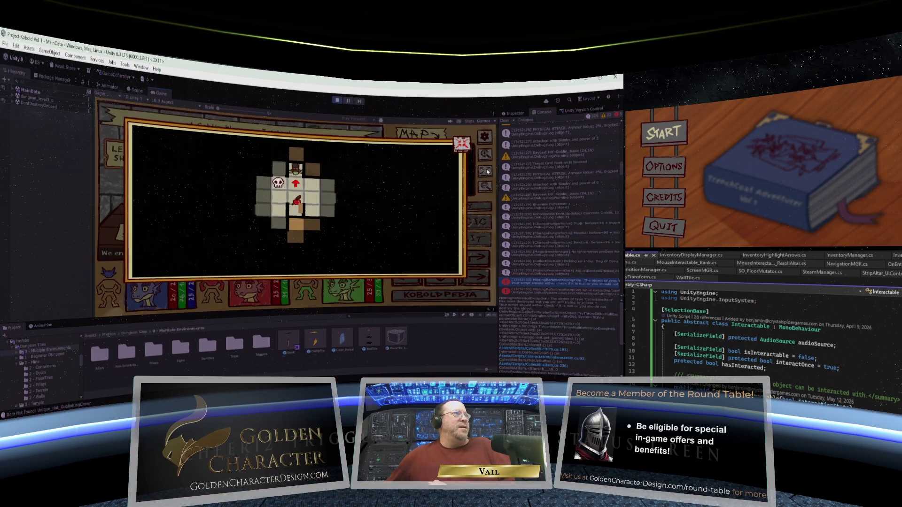
{"action": "key", "text": "Escape"}
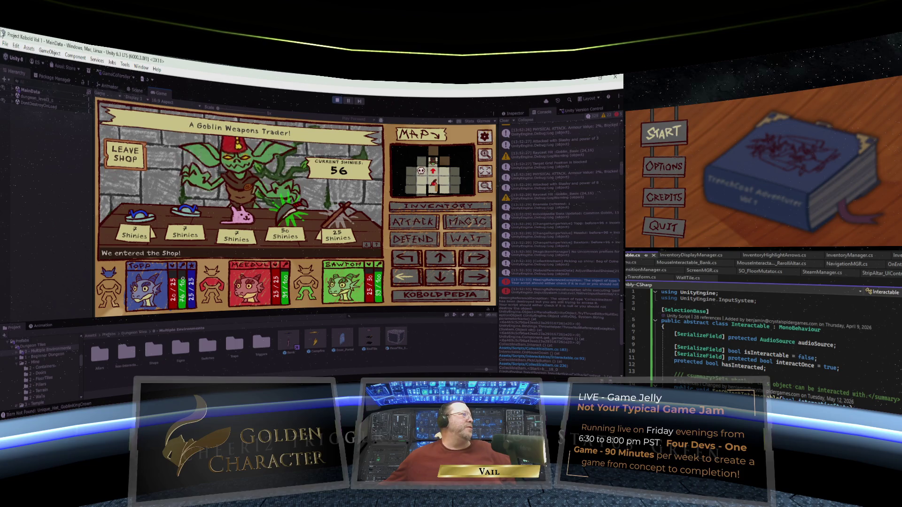
{"action": "left_click", "coordinate": [111, 151]}
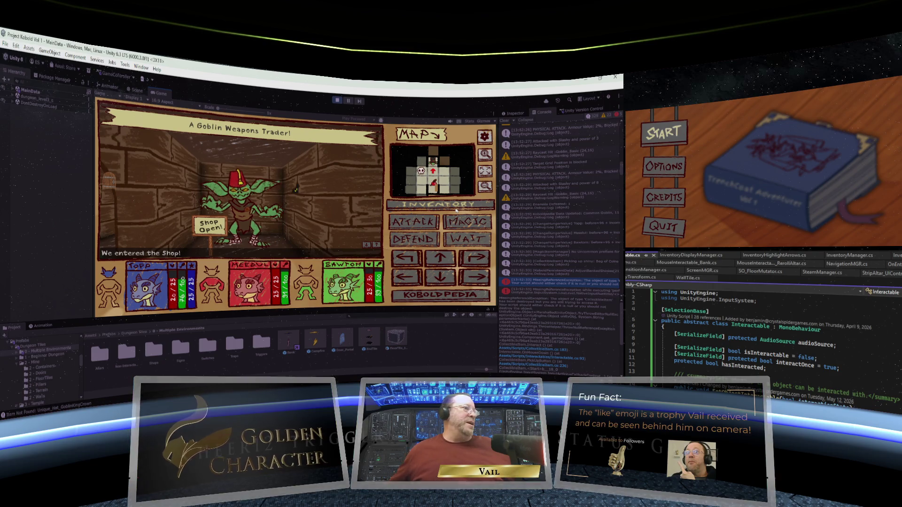
Re-enter the goblin's shop through the Shop Open! sign.
{"action": "left_click", "coordinate": [211, 229]}
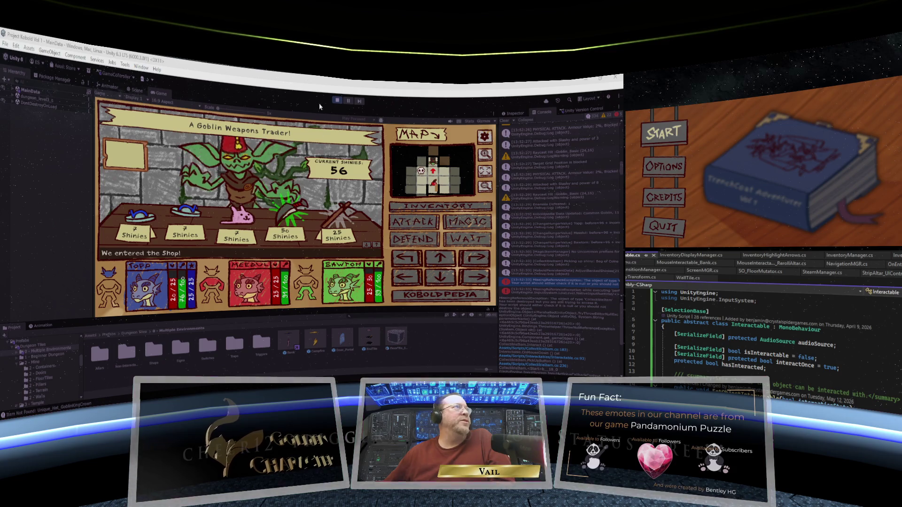
Exit Play mode with the toolbar Play button, returning to the MainMenu title screen.
{"action": "left_click", "coordinate": [337, 100]}
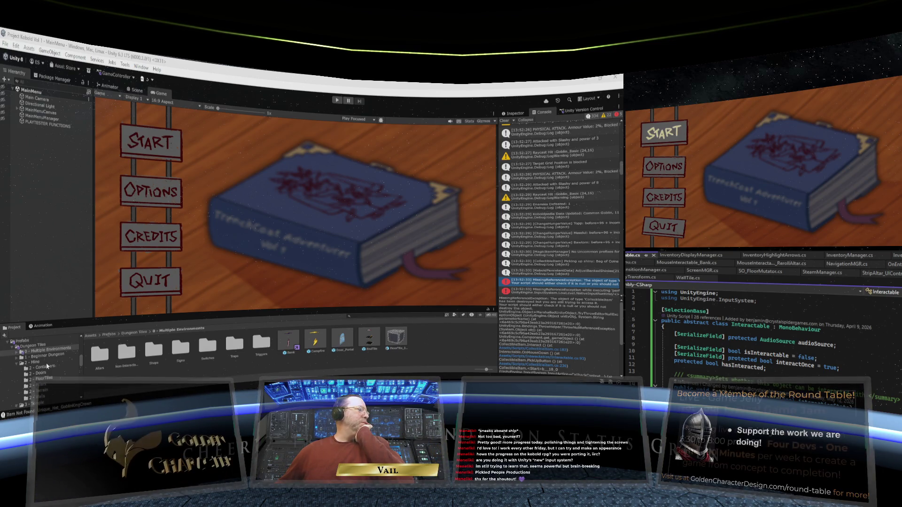
Open the MainData scene from the Scenes folder in the Project window.
{"action": "scroll", "coordinate": [47, 366], "scroll_direction": "down", "scroll_amount": 5}
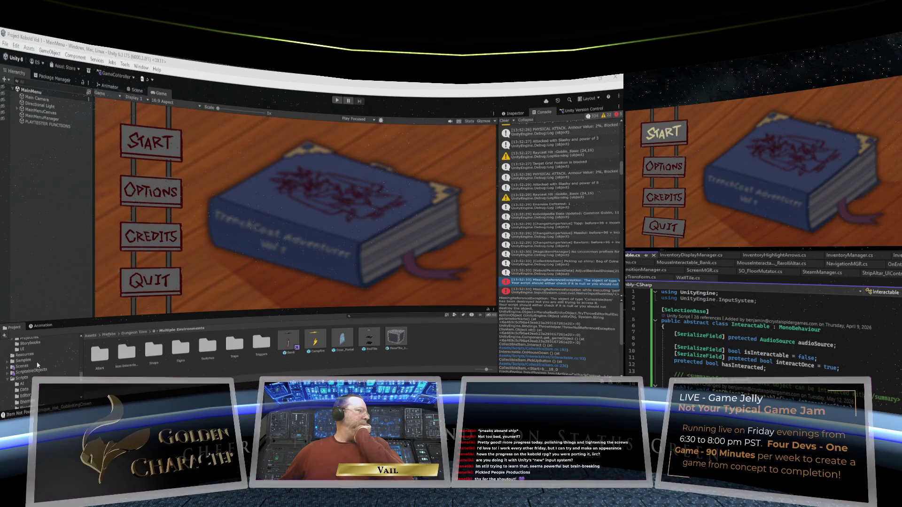
{"action": "left_click", "coordinate": [33, 367]}
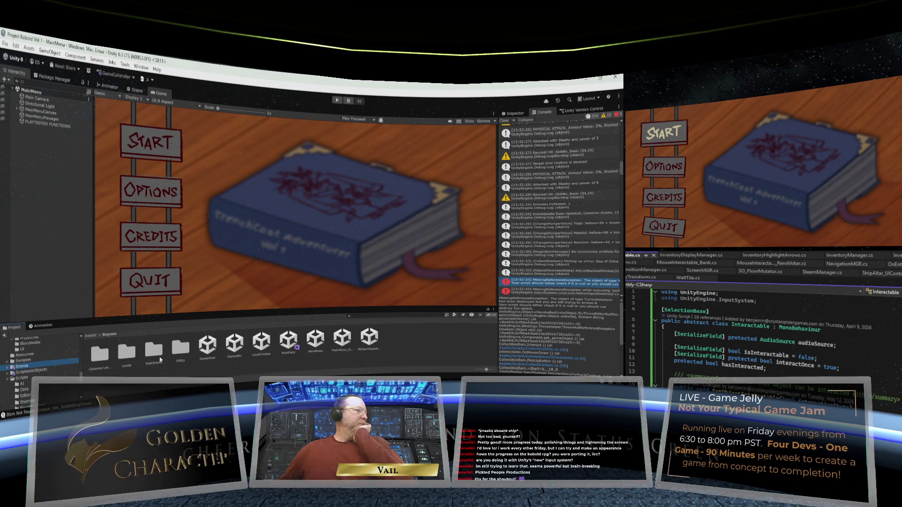
{"action": "double_click", "coordinate": [288, 339]}
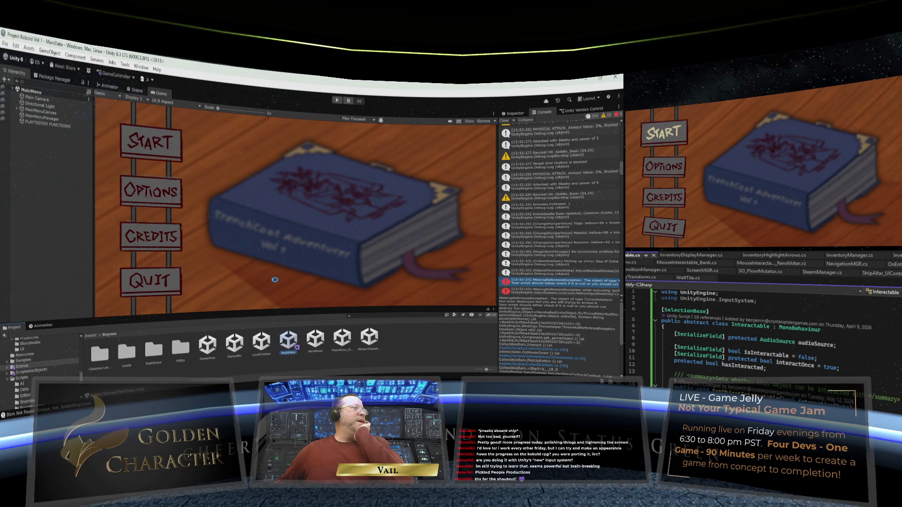